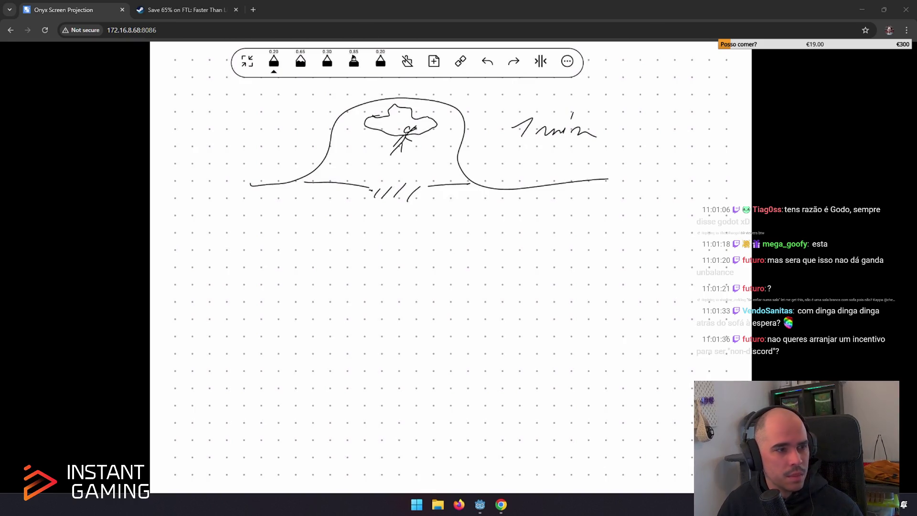
Put the BoardGameGeek address for The Crew: The Quest for Planet Nine into a new tab.
{"action": "key", "text": "ctrl+t"}
{"action": "type", "text": "https://boardgamegeek.com/boardgame/284083/the-crew-the-quest-for-planet-nine"}
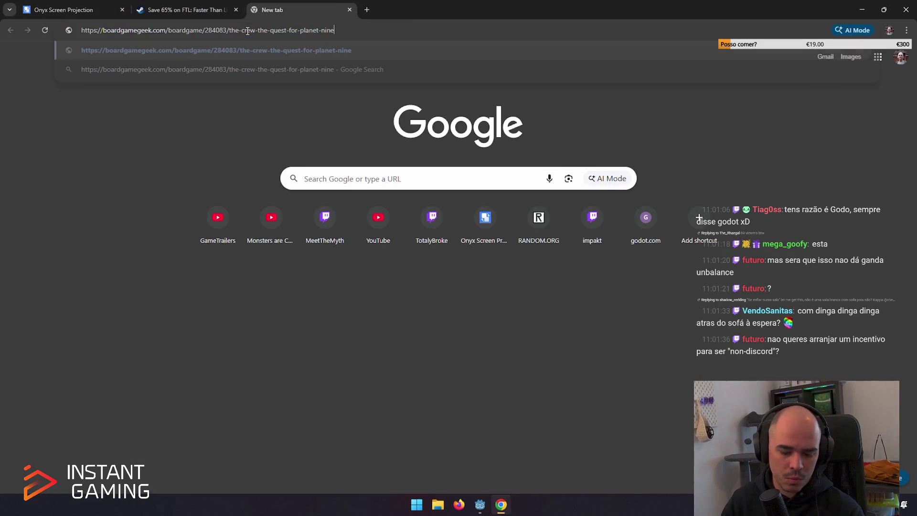
Load The Crew's BoardGameGeek page, close the Steam FTL sale tab, and skim the page.
{"action": "key", "text": "Return"}
{"action": "middle_click", "coordinate": [187, 9]}
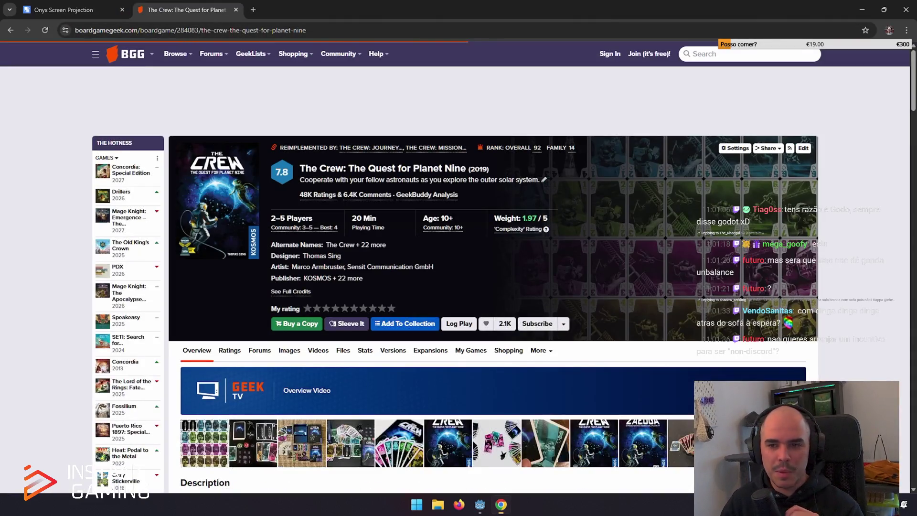
{"action": "scroll", "coordinate": [359, 311], "scroll_direction": "down", "scroll_amount": 1}
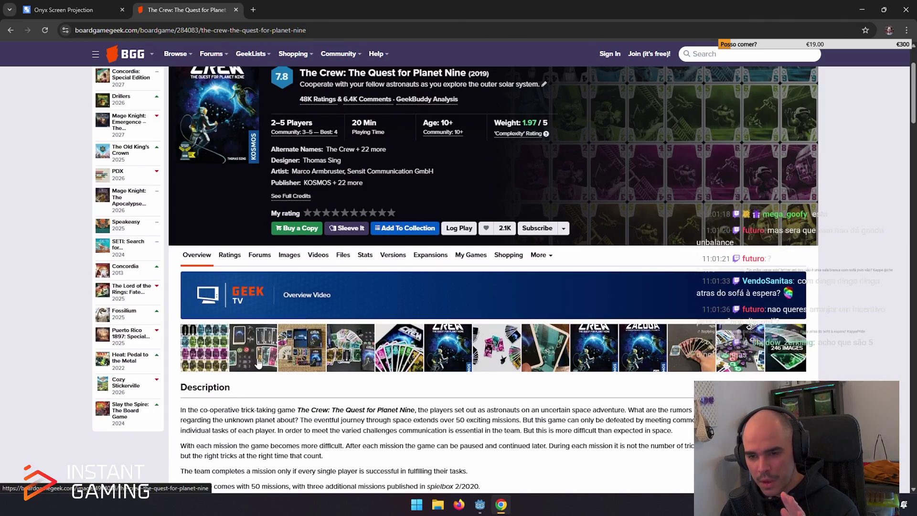
{"action": "scroll", "coordinate": [294, 379], "scroll_direction": "up", "scroll_amount": 2}
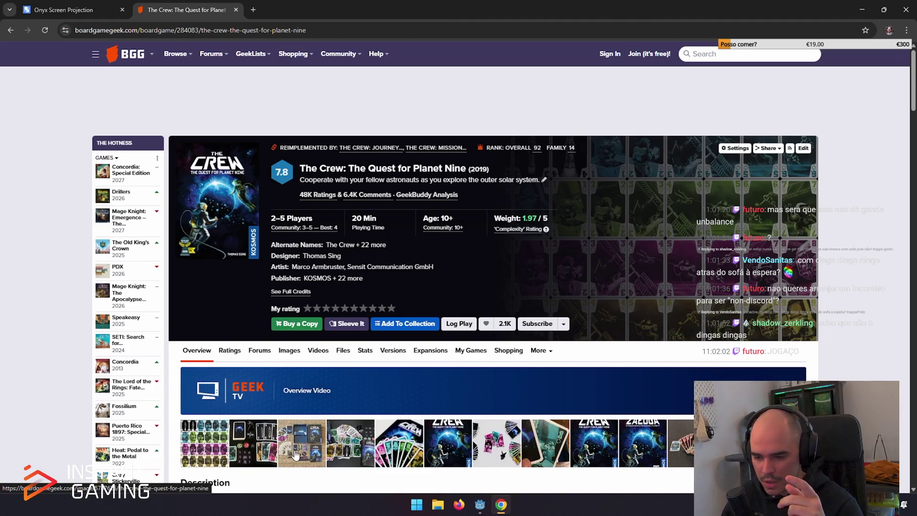
{"action": "left_click", "coordinate": [691, 456]}
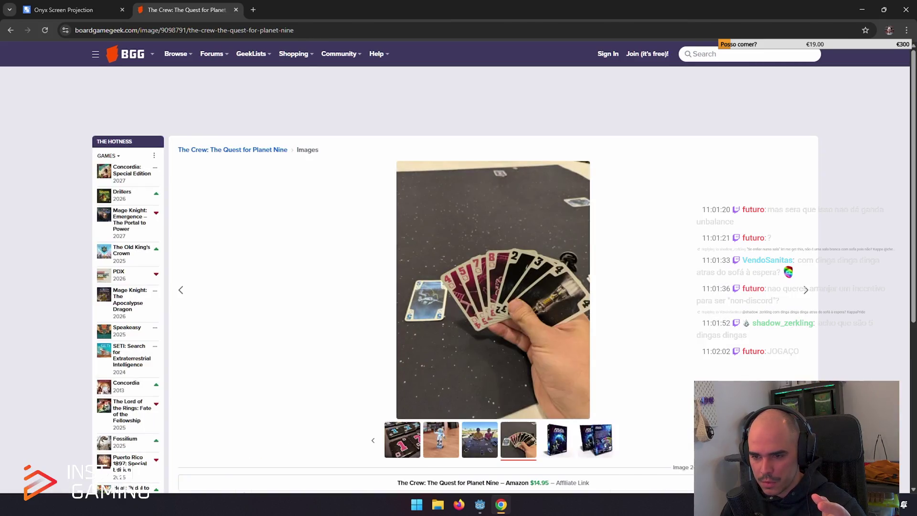
{"action": "left_click", "coordinate": [615, 446]}
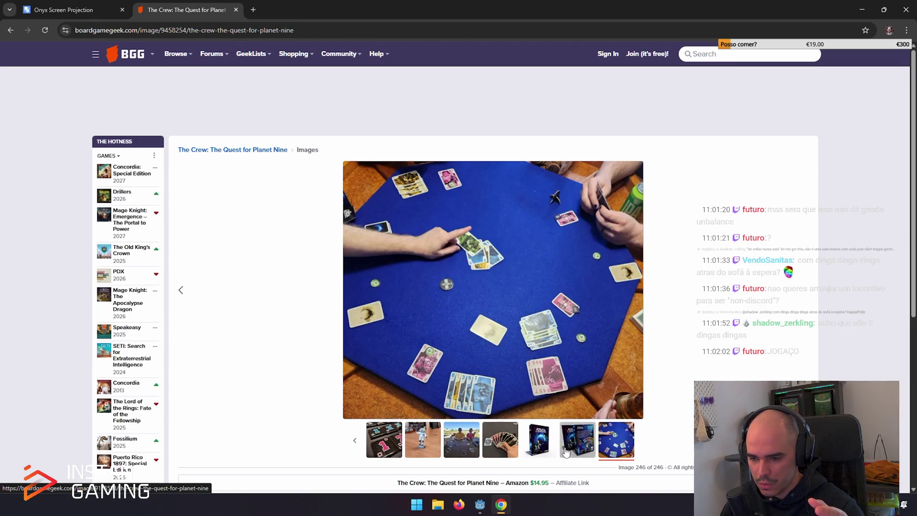
{"action": "left_click", "coordinate": [454, 448]}
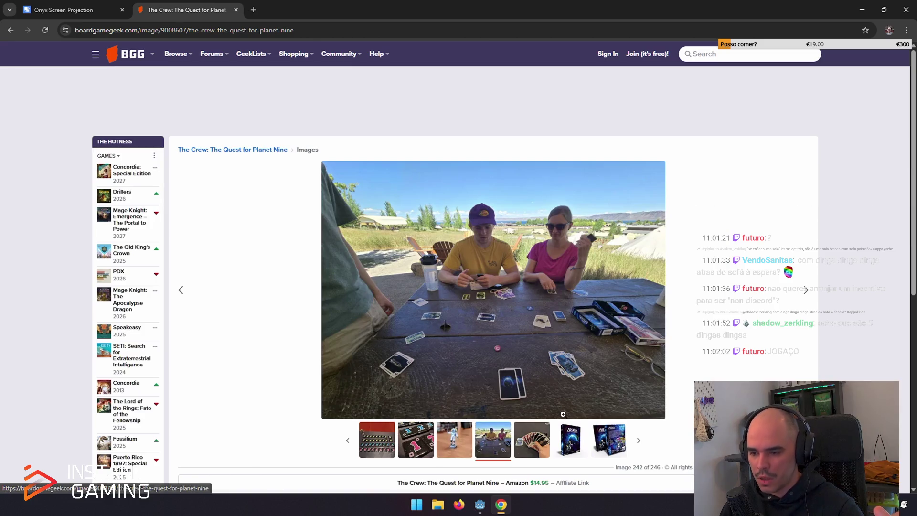
{"action": "left_click", "coordinate": [809, 293]}
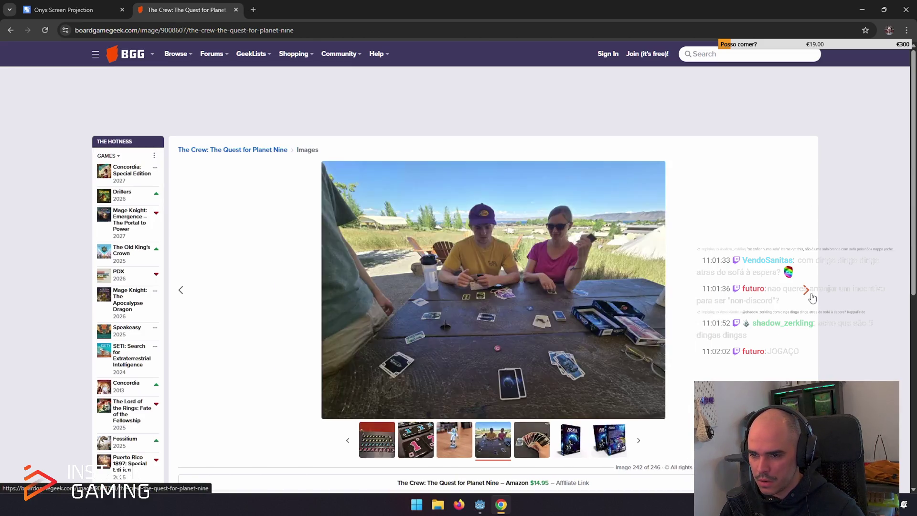
{"action": "left_click", "coordinate": [811, 296]}
{"action": "left_click", "coordinate": [812, 296]}
{"action": "left_click", "coordinate": [811, 296]}
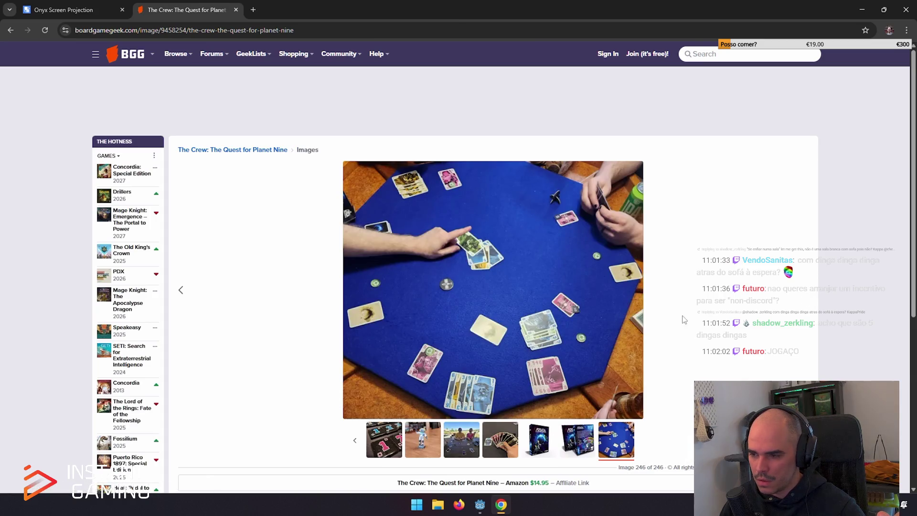
{"action": "left_click", "coordinate": [275, 150]}
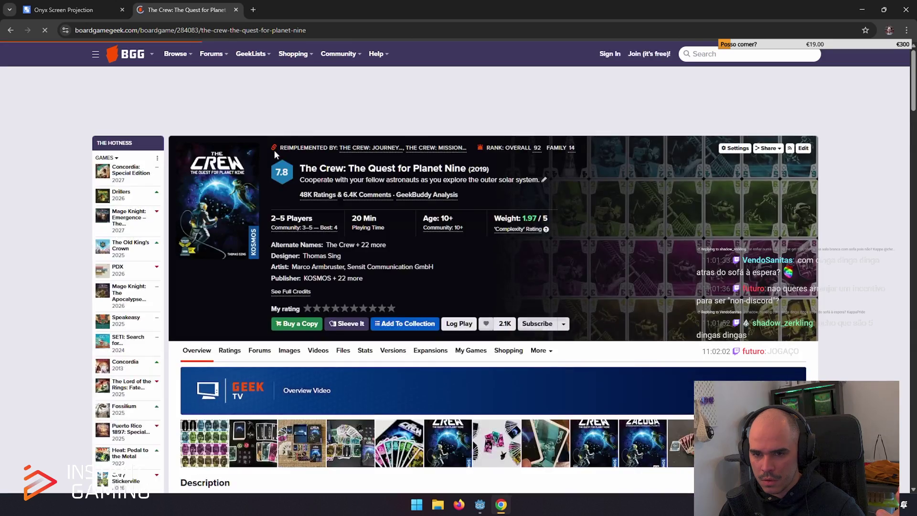
Enlarge the third gallery photo of The Crew, then return to the game overview.
{"action": "scroll", "coordinate": [337, 271], "scroll_direction": "down", "scroll_amount": 3}
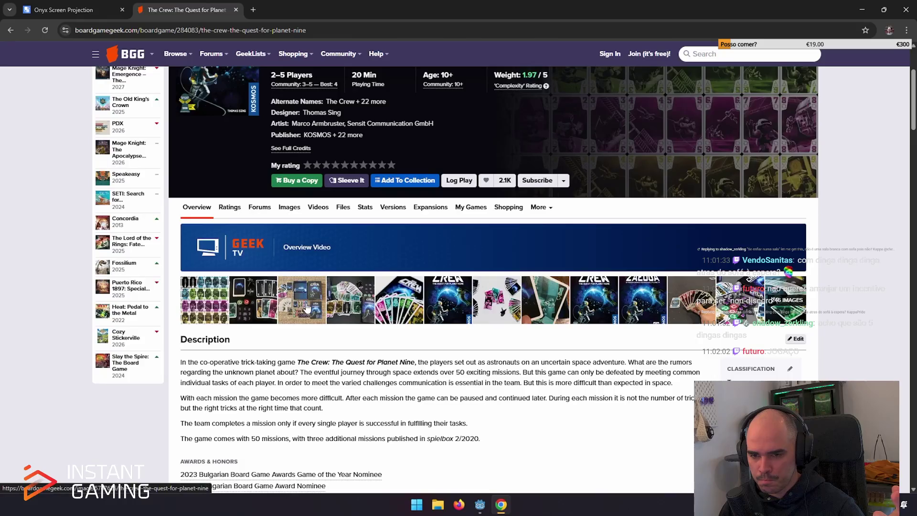
{"action": "left_click", "coordinate": [307, 309]}
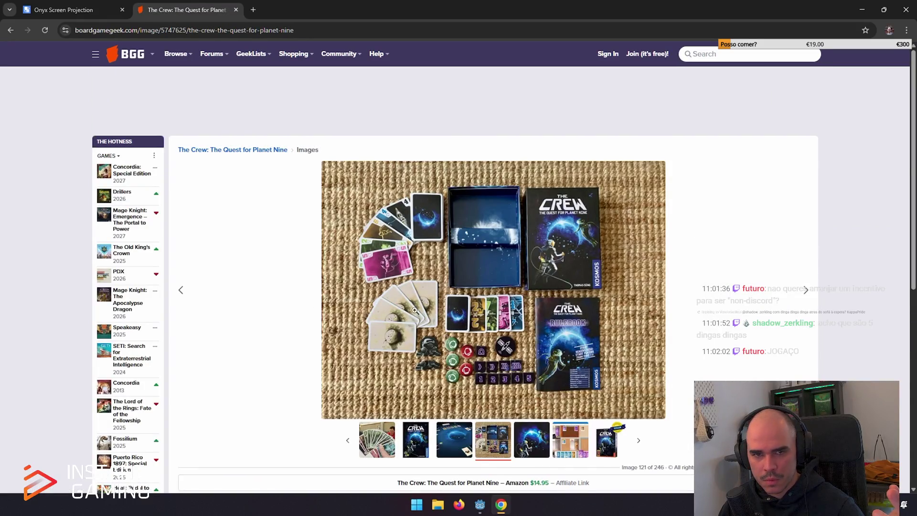
{"action": "left_click", "coordinate": [11, 30]}
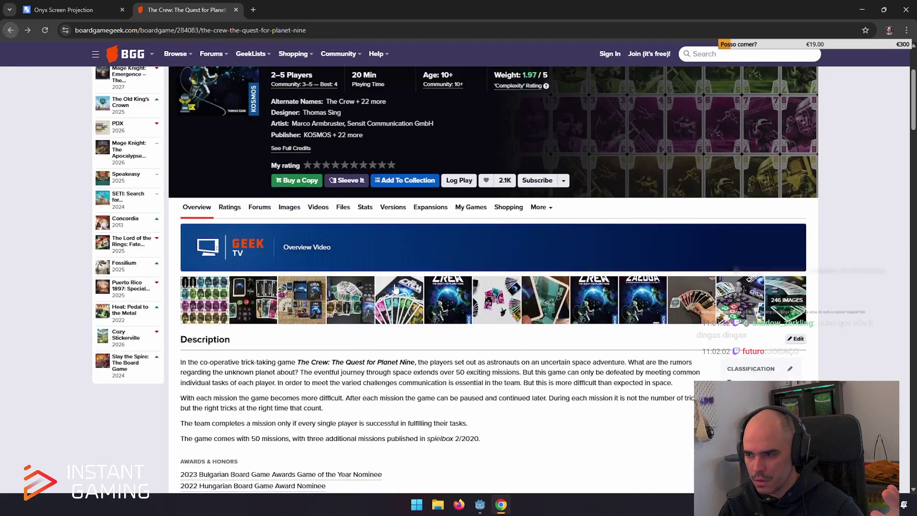
Browse the grid of all 246 images and open the Coms Down print-and-play photo.
{"action": "left_click", "coordinate": [793, 304]}
{"action": "scroll", "coordinate": [553, 339], "scroll_direction": "down", "scroll_amount": 3}
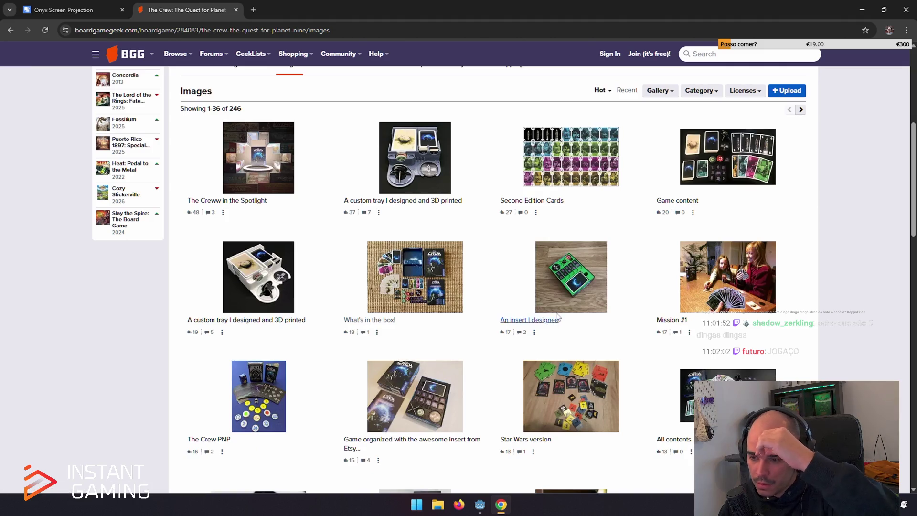
{"action": "scroll", "coordinate": [567, 306], "scroll_direction": "down", "scroll_amount": 3}
{"action": "scroll", "coordinate": [675, 255], "scroll_direction": "down", "scroll_amount": 3}
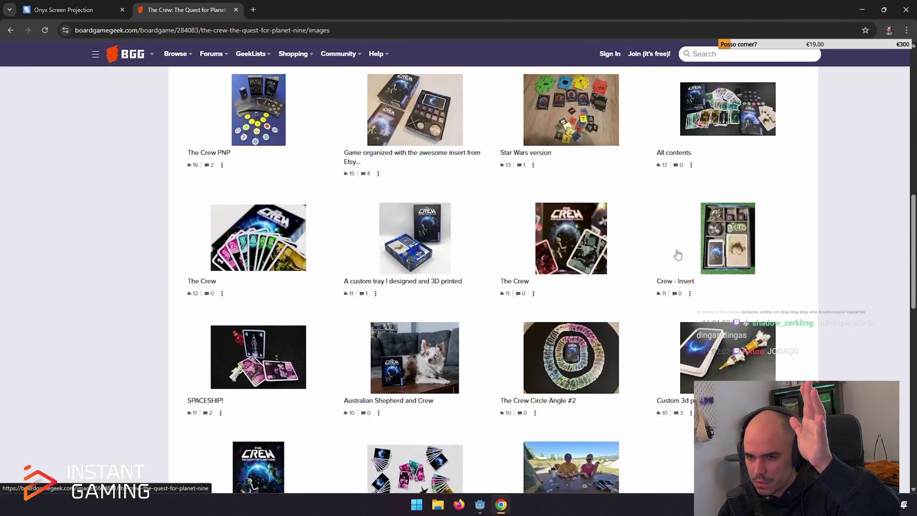
{"action": "scroll", "coordinate": [675, 255], "scroll_direction": "down", "scroll_amount": 7}
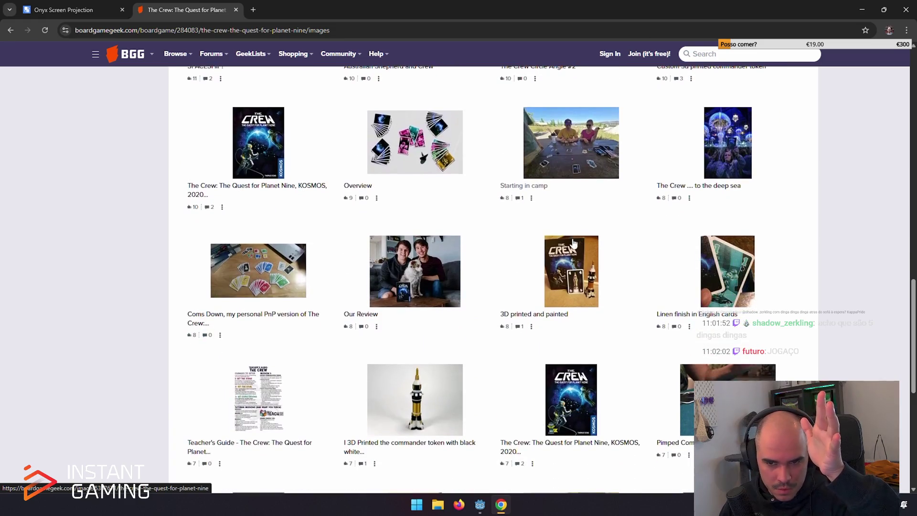
{"action": "left_click", "coordinate": [266, 276]}
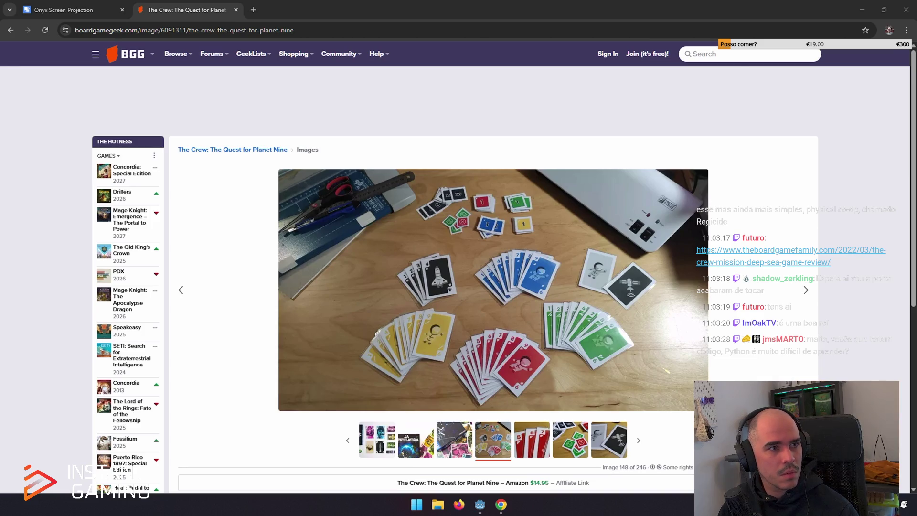
Load The Board Game Family's review of The Crew: Mission Deep Sea from the copied link.
{"action": "left_click", "coordinate": [249, 30]}
{"action": "type", "text": "https://www.theboardgamefamily.com/2022/03/the-crew-mission-deep-sea-game-review/"}
{"action": "key", "text": "Return"}
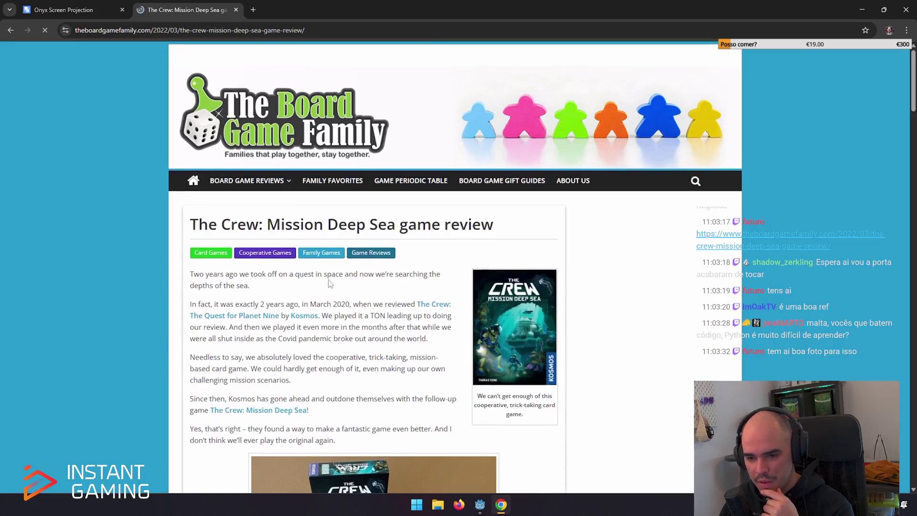
Enlarge the review's task-card variety photo, then close the review tab.
{"action": "scroll", "coordinate": [328, 289], "scroll_direction": "down", "scroll_amount": 10}
{"action": "scroll", "coordinate": [328, 288], "scroll_direction": "down", "scroll_amount": 10}
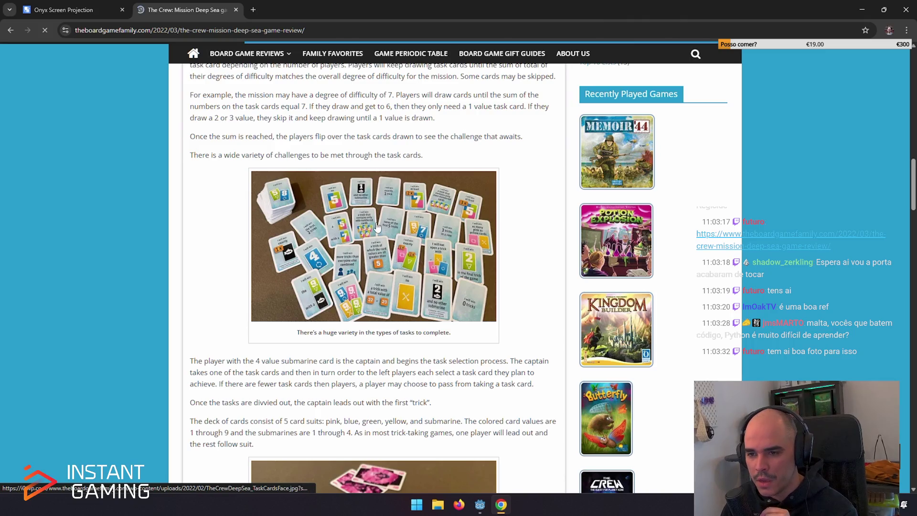
{"action": "left_click", "coordinate": [378, 224]}
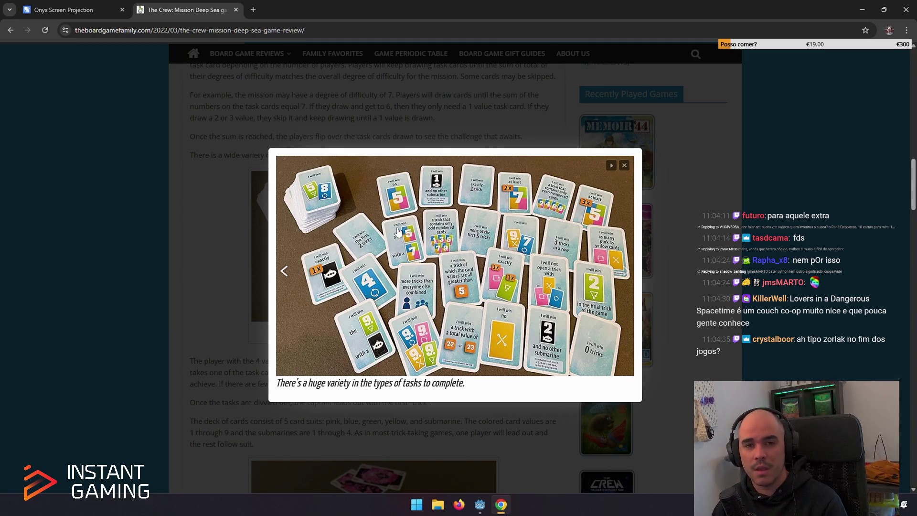
{"action": "middle_click", "coordinate": [222, 13]}
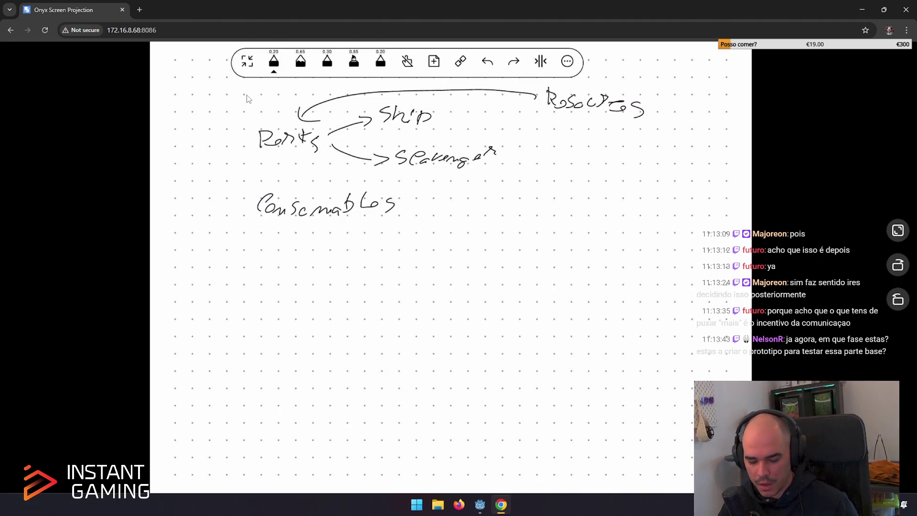
Bring the We Were Dumb Prototype editor forward on its game.tscn scene.
{"action": "left_click", "coordinate": [479, 502]}
{"action": "left_click", "coordinate": [156, 38]}
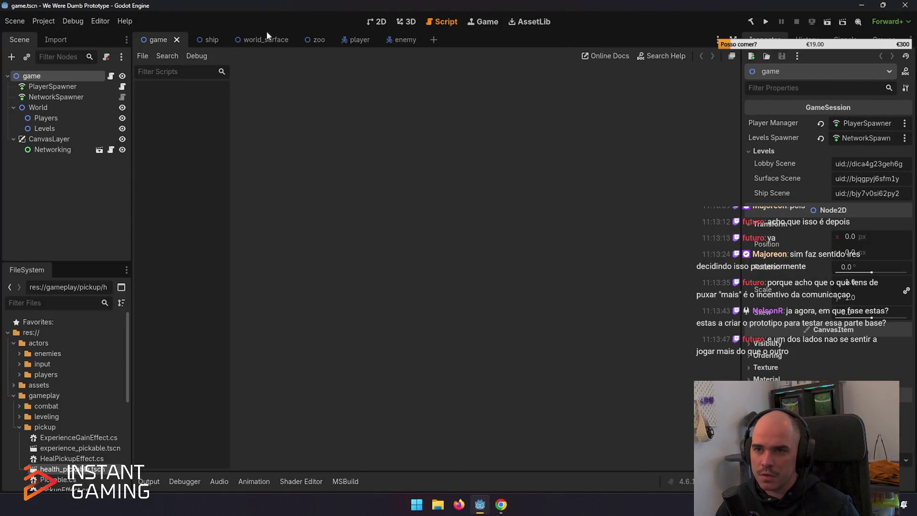
Look over the 2D view, world_surface tilemap and ship scene, then enlarge a Discord photo.
{"action": "left_click", "coordinate": [370, 26]}
{"action": "left_click", "coordinate": [253, 38]}
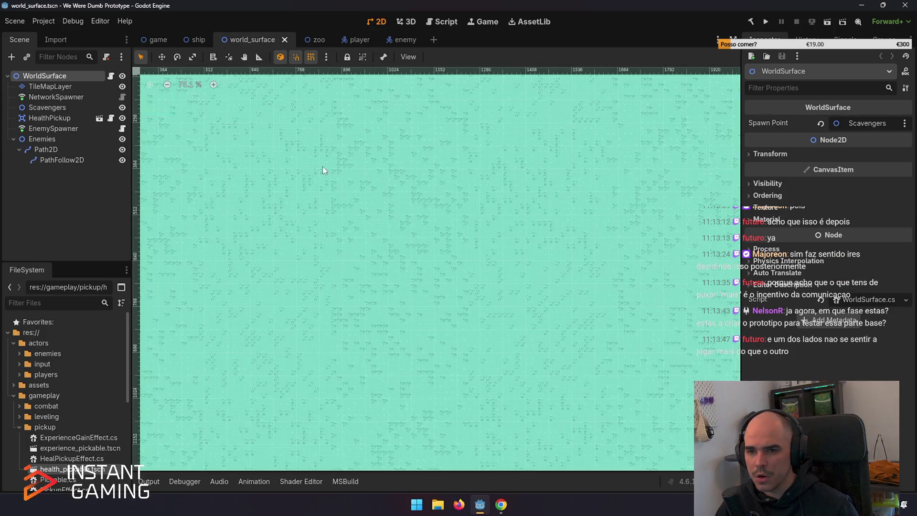
{"action": "left_click", "coordinate": [198, 40]}
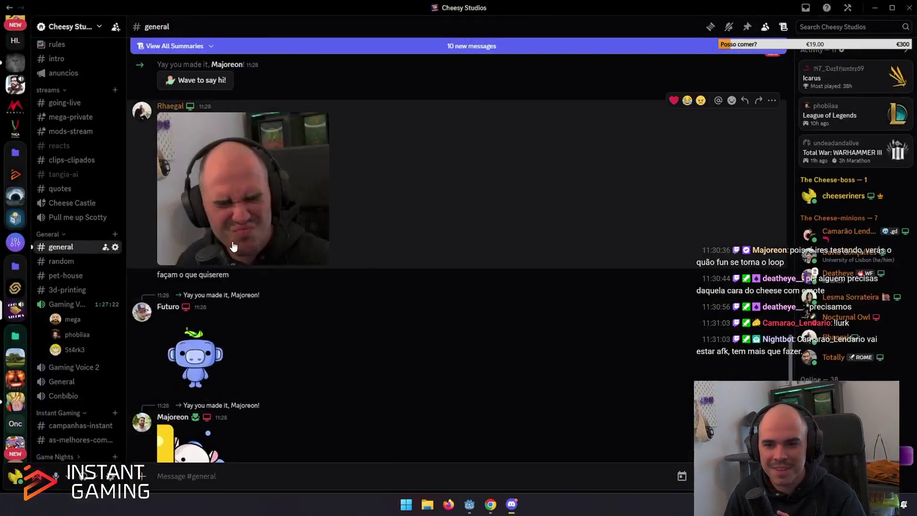
{"action": "left_click", "coordinate": [234, 244]}
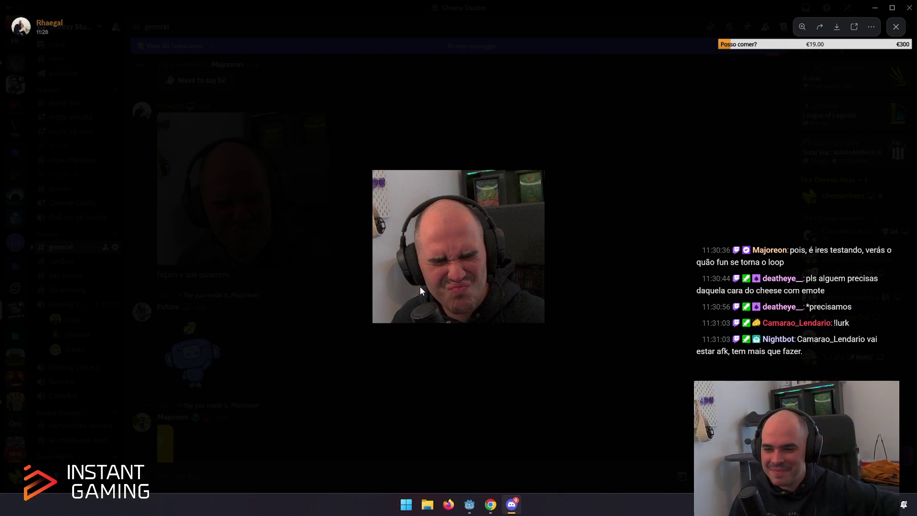
Close the enlarged photo, scroll the #general chat, and enlarge the grimace photo.
{"action": "left_click", "coordinate": [313, 365]}
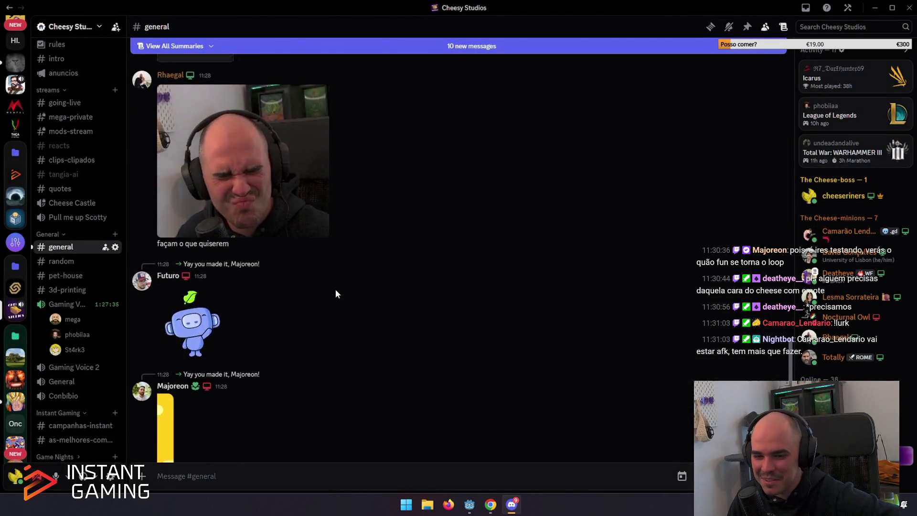
{"action": "scroll", "coordinate": [336, 289], "scroll_direction": "down", "scroll_amount": 8}
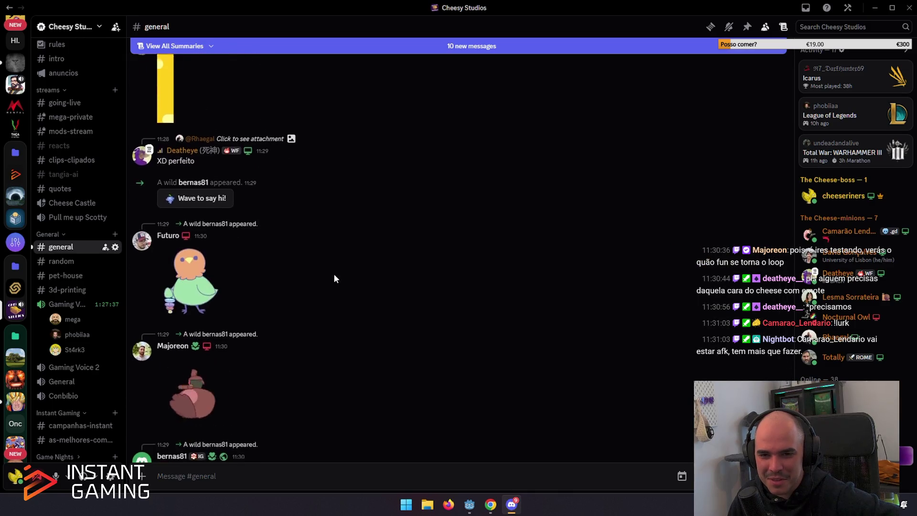
{"action": "scroll", "coordinate": [333, 274], "scroll_direction": "down", "scroll_amount": 2}
{"action": "scroll", "coordinate": [333, 271], "scroll_direction": "up", "scroll_amount": 7}
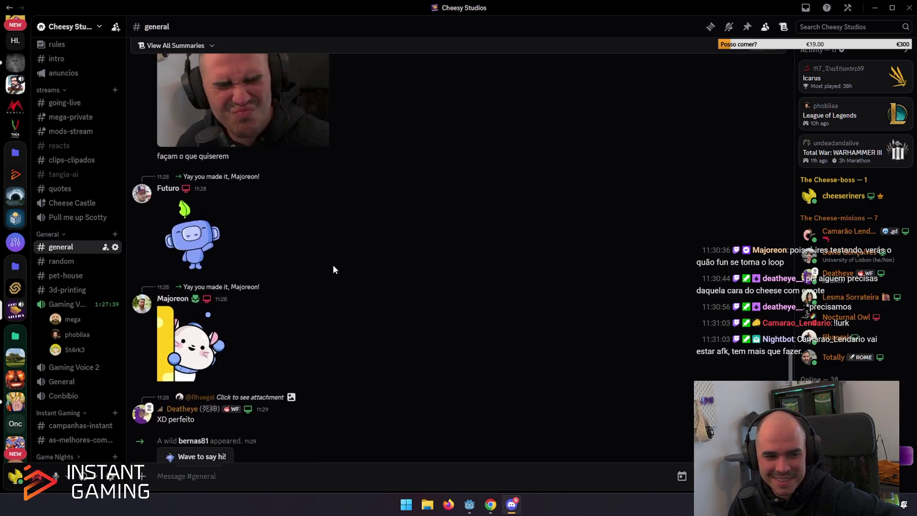
{"action": "scroll", "coordinate": [333, 264], "scroll_direction": "up", "scroll_amount": 3}
{"action": "left_click", "coordinate": [292, 269]}
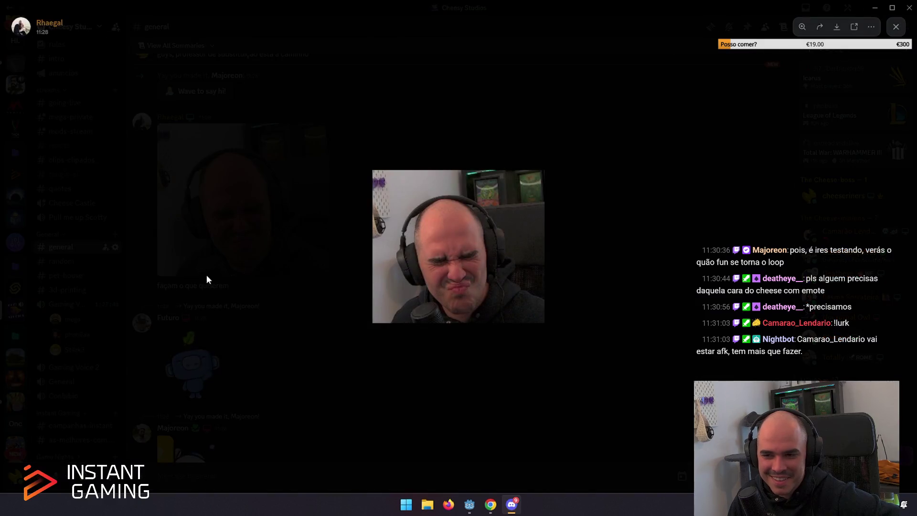
Close the image, restore Discord from full screen, and quit it with Alt+F4.
{"action": "left_click", "coordinate": [258, 362]}
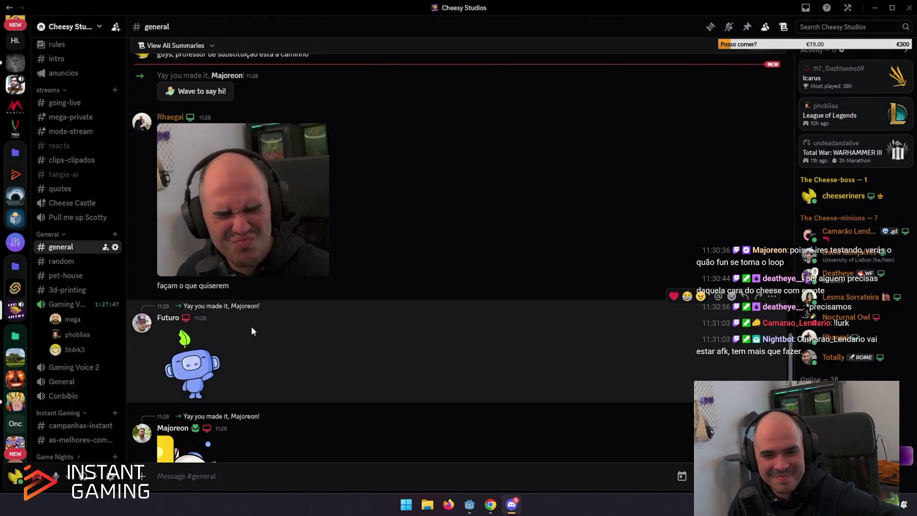
{"action": "left_click_drag", "start_coordinate": [335, 5], "coordinate": [333, 22]}
{"action": "key", "text": "alt+F4"}
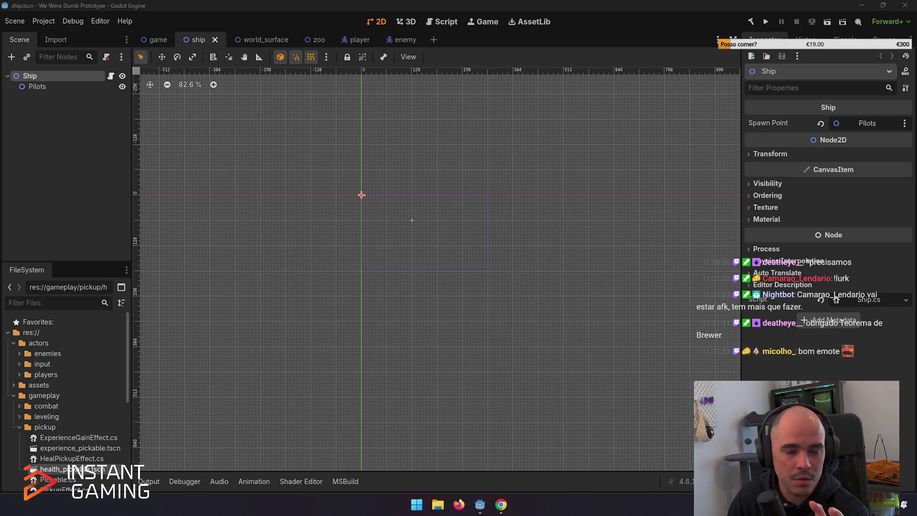
Switch from the Godot editor to the HacknPlan project dashboard in Firefox.
{"action": "key", "text": "alt+Tab"}
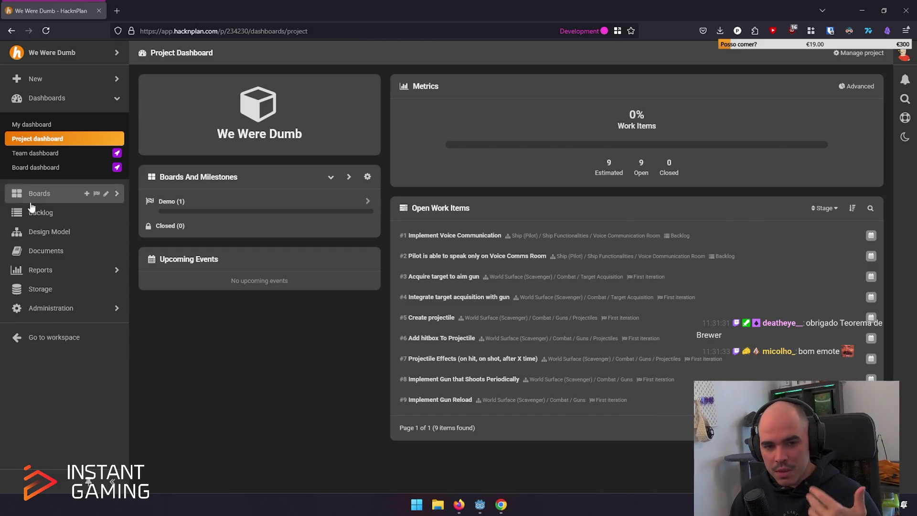
Show Ship (Pilot) details and expand Ship (Pilot), Ship Functionalities, World Surface (Scavenger) and Combat.
{"action": "left_click", "coordinate": [47, 231]}
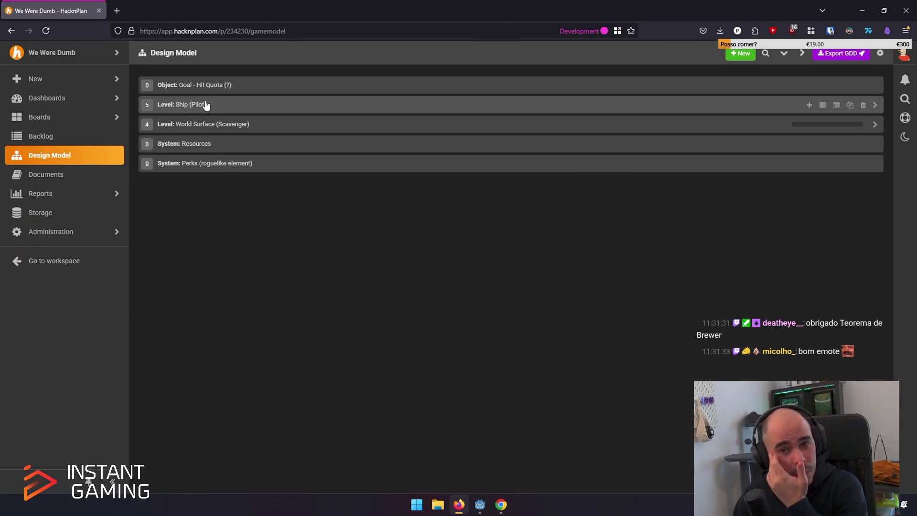
{"action": "left_click", "coordinate": [204, 104]}
{"action": "left_click", "coordinate": [197, 111]}
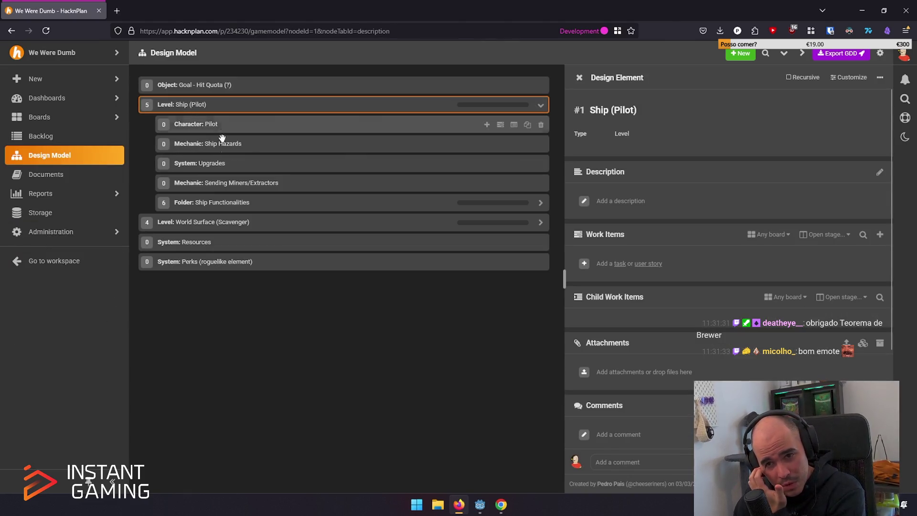
{"action": "left_click", "coordinate": [226, 205]}
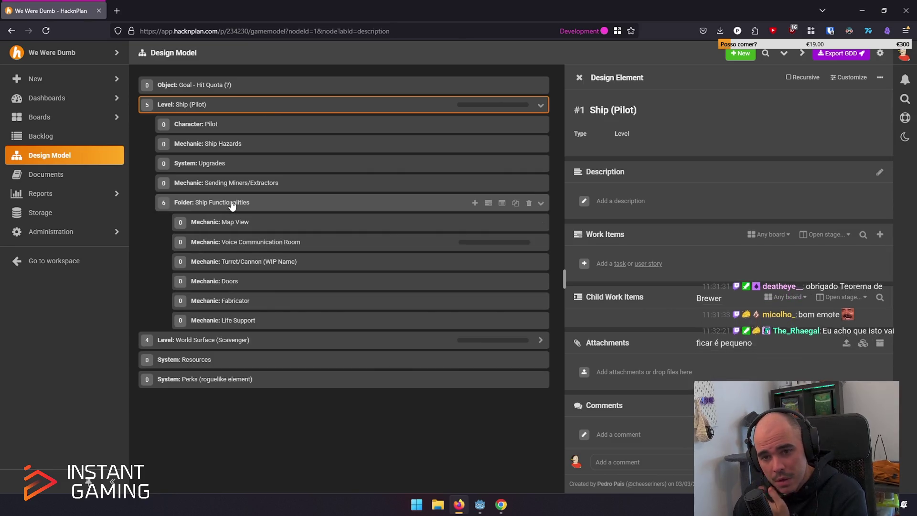
{"action": "left_click", "coordinate": [243, 344]}
{"action": "left_click", "coordinate": [248, 417]}
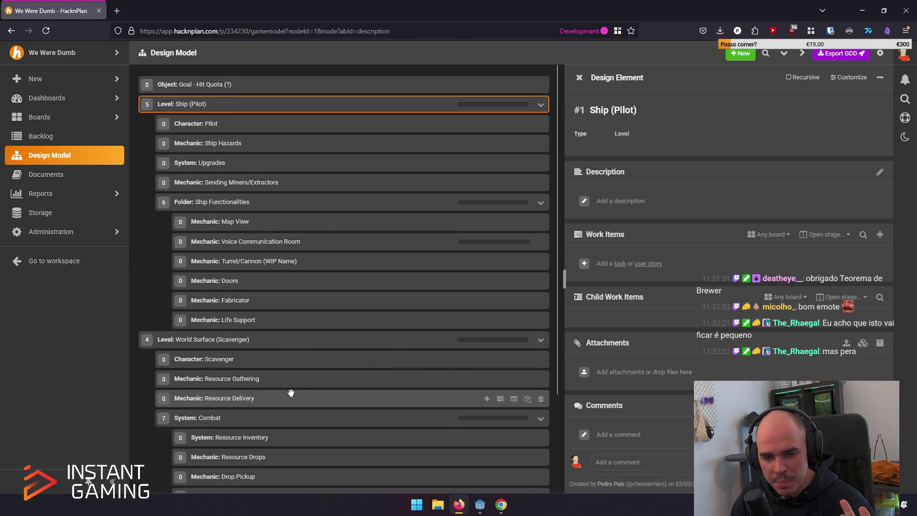
{"action": "scroll", "coordinate": [288, 390], "scroll_direction": "down", "scroll_amount": 3}
{"action": "scroll", "coordinate": [290, 392], "scroll_direction": "up", "scroll_amount": 2}
{"action": "scroll", "coordinate": [291, 392], "scroll_direction": "up", "scroll_amount": 1}
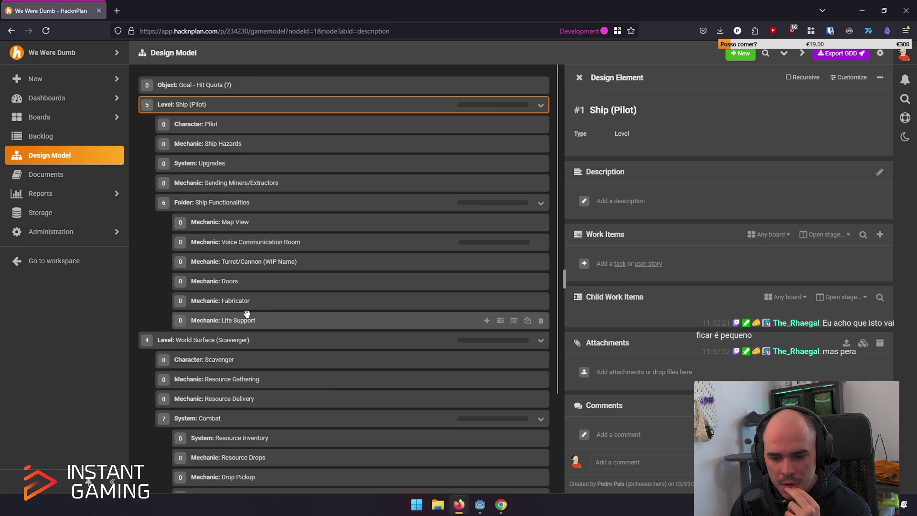
{"action": "scroll", "coordinate": [247, 316], "scroll_direction": "down", "scroll_amount": 3}
{"action": "scroll", "coordinate": [239, 323], "scroll_direction": "up", "scroll_amount": 3}
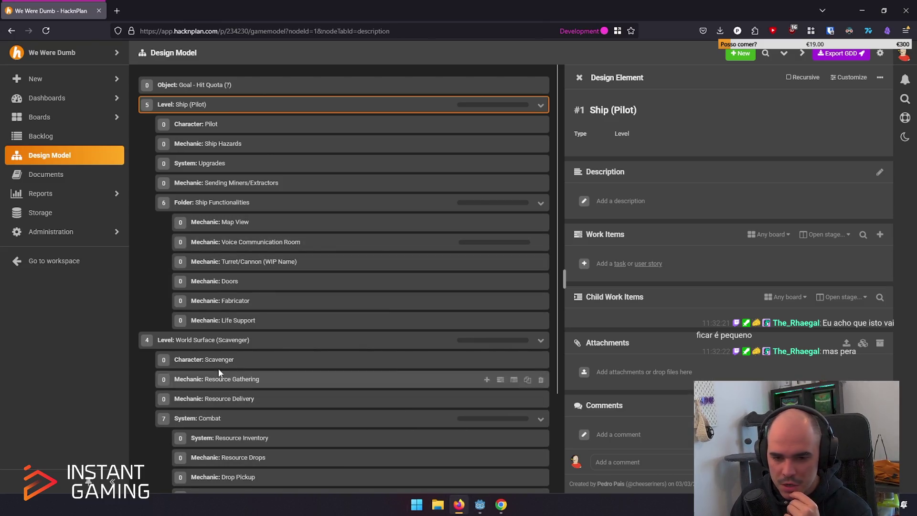
{"action": "scroll", "coordinate": [409, 381], "scroll_direction": "down", "scroll_amount": 3}
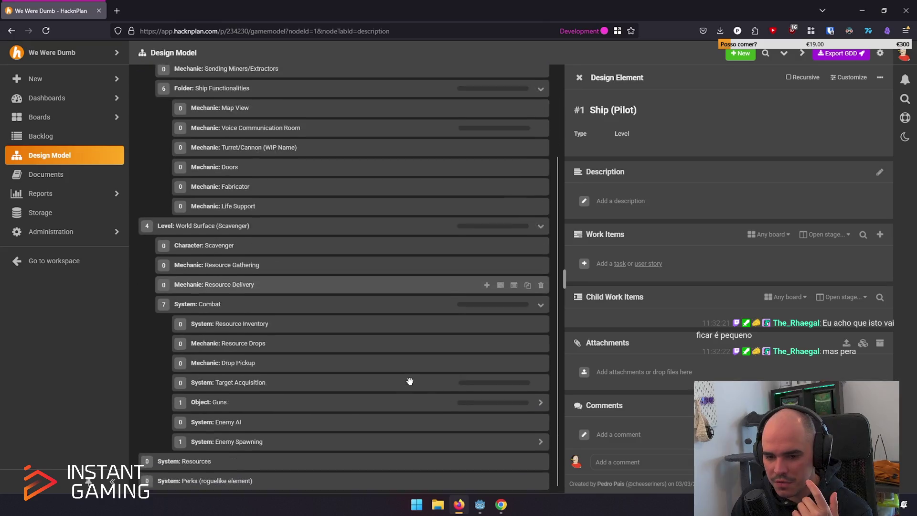
Go from the backlog to the Demo sprint's First Iteration board and collapse the users panel.
{"action": "left_click", "coordinate": [53, 135]}
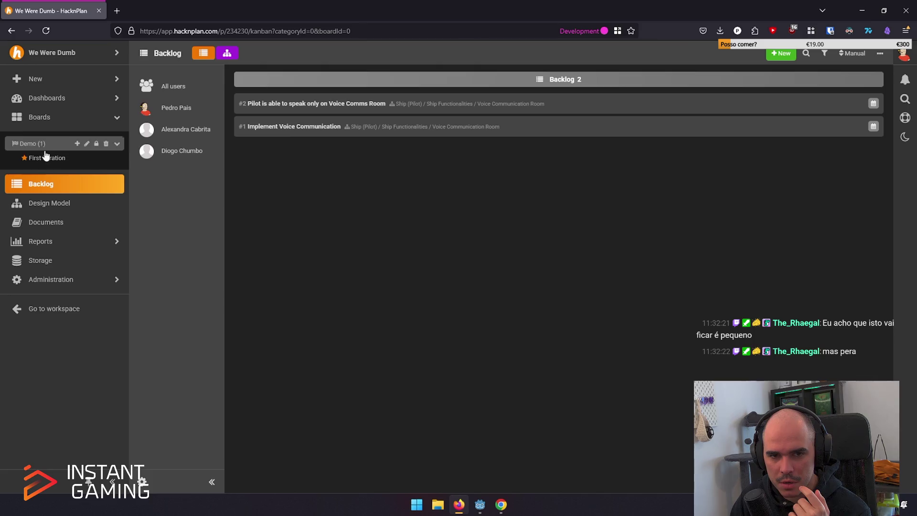
{"action": "left_click", "coordinate": [45, 157]}
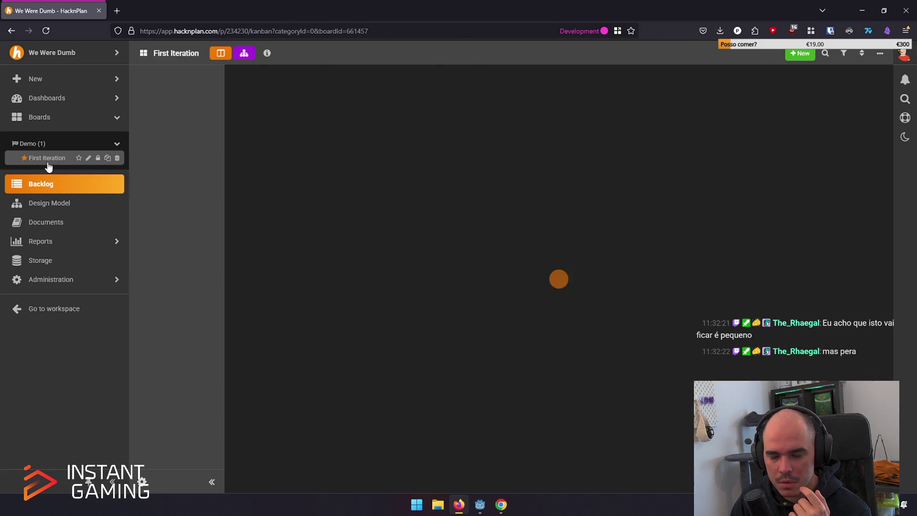
{"action": "left_click", "coordinate": [210, 484]}
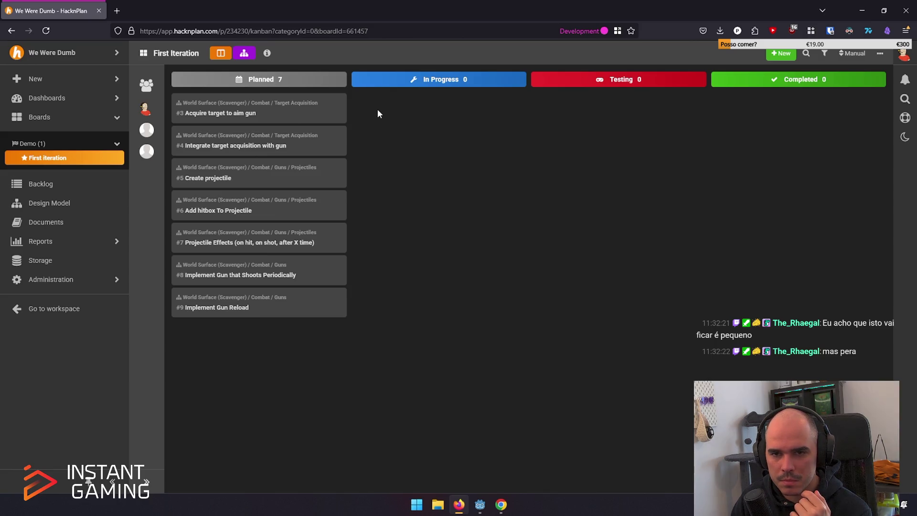
{"action": "mouse_move", "coordinate": [323, 171]}
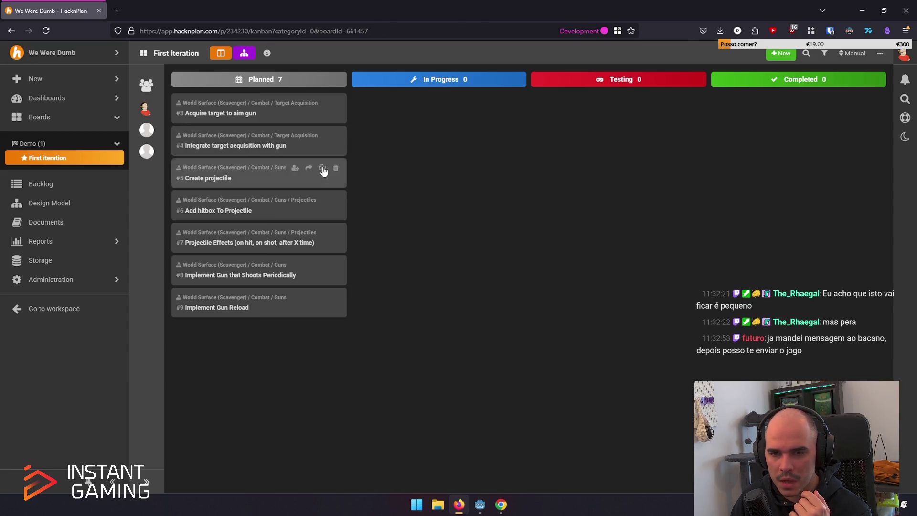
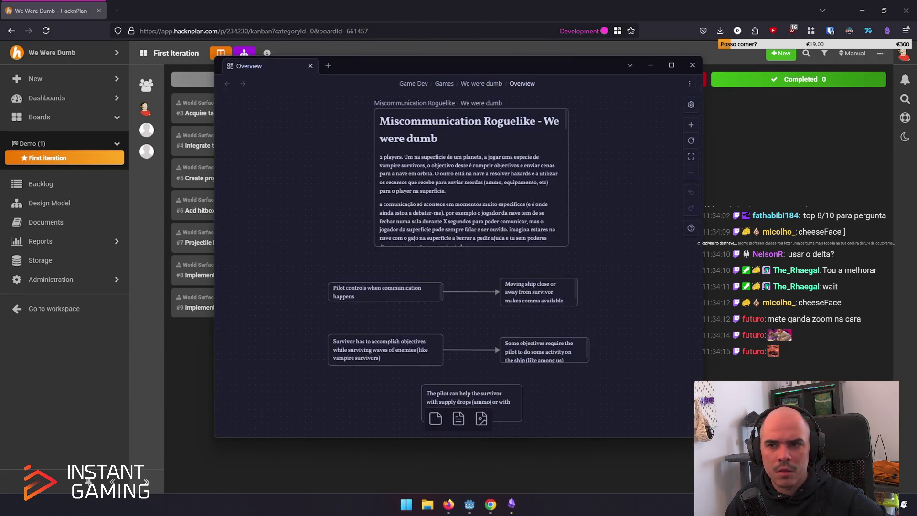
Maximize and scroll the Obsidian Overview canvas, then bring up HacknPlan's Gameplay Loop document.
{"action": "left_click_drag", "start_coordinate": [459, 57], "coordinate": [459, 2]}
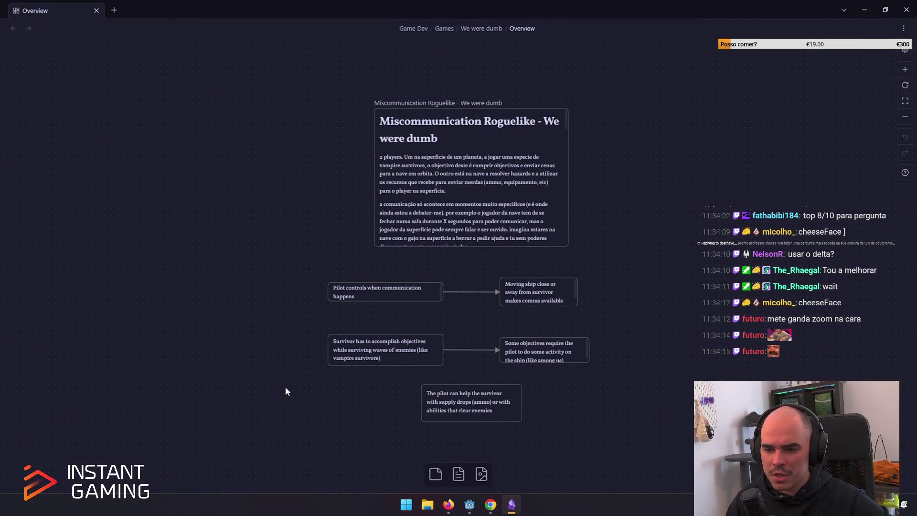
{"action": "scroll", "coordinate": [262, 350], "scroll_direction": "down", "scroll_amount": 3}
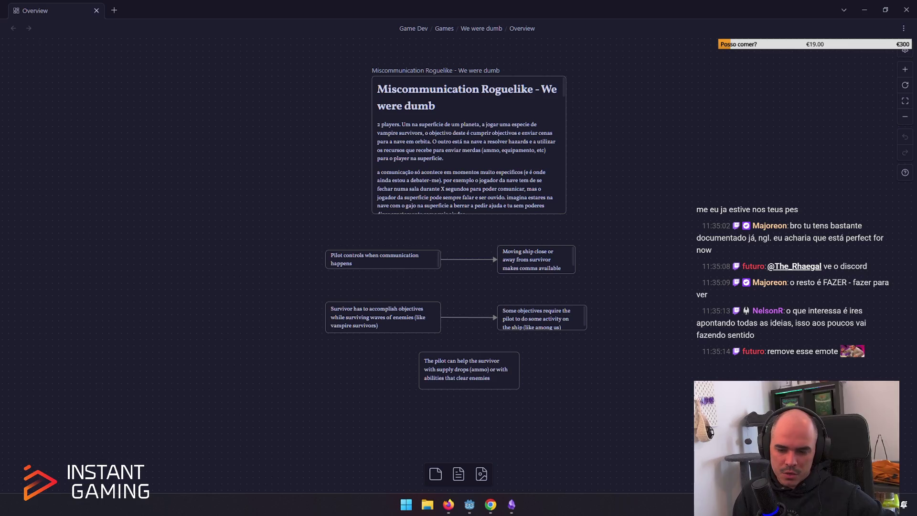
{"action": "left_click", "coordinate": [448, 504]}
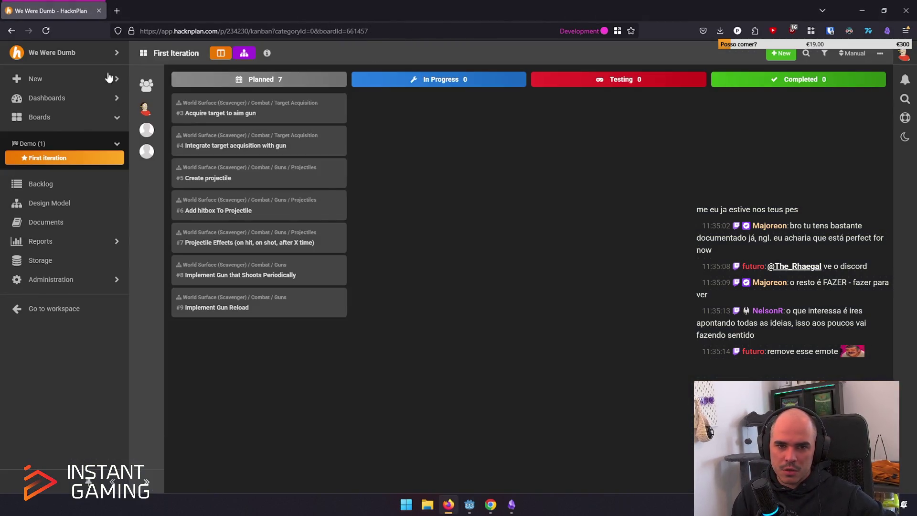
{"action": "key", "text": "alt+Tab"}
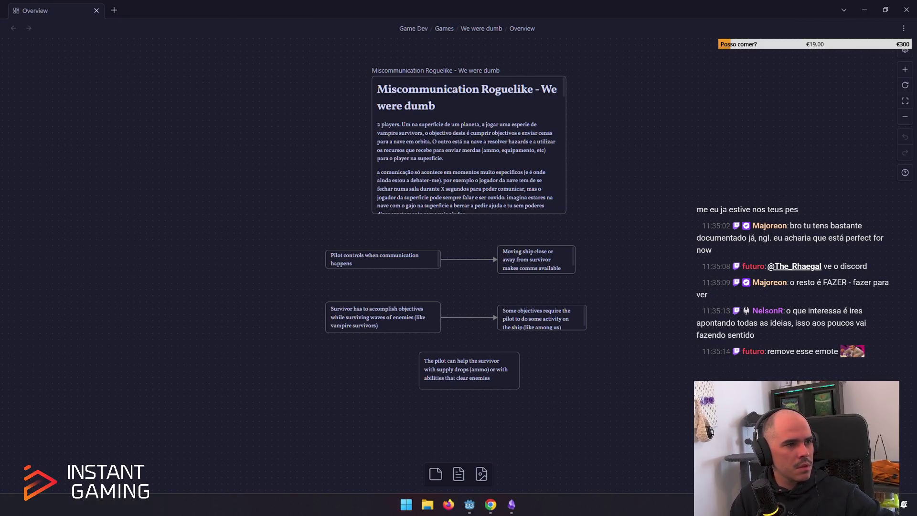
{"action": "key", "text": "alt+Tab"}
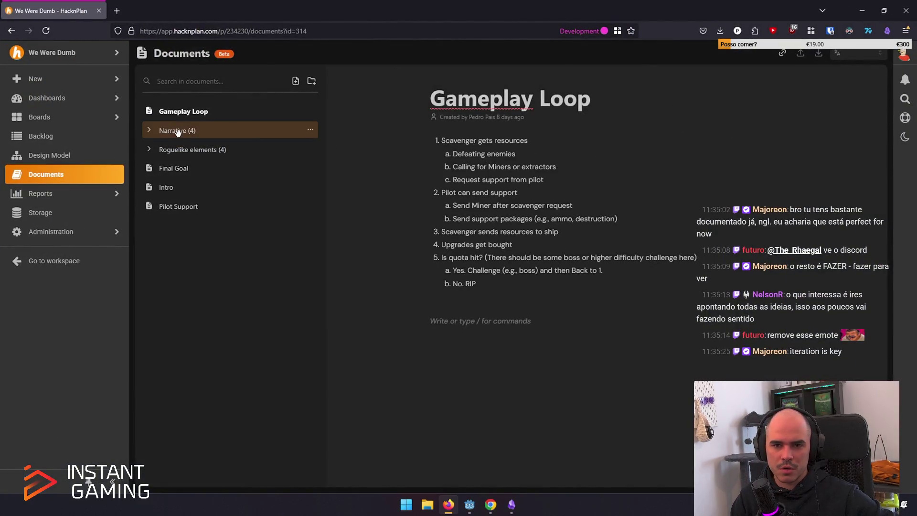
Expand the Narrative folder and view The Story and The Characters documents.
{"action": "left_click", "coordinate": [178, 132]}
{"action": "left_click", "coordinate": [183, 149]}
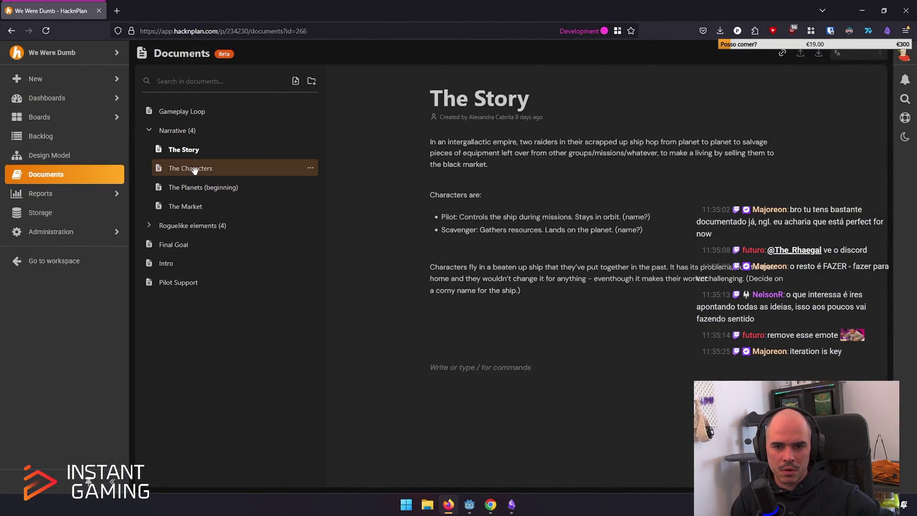
{"action": "left_click", "coordinate": [190, 169]}
Expand Roguelike elements and browse Planets, Perks, Resources, Roguelike Loop, Final Goal and Intro.
{"action": "left_click", "coordinate": [200, 225]}
{"action": "left_click", "coordinate": [201, 245]}
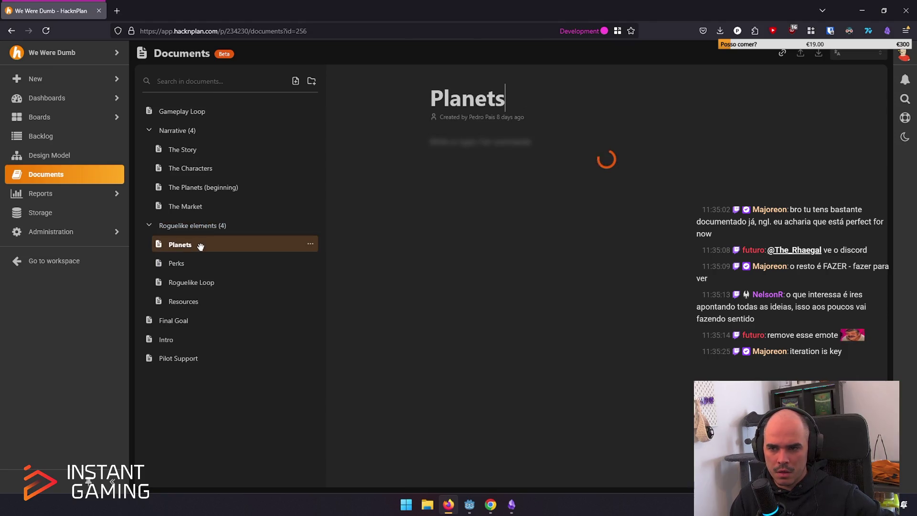
{"action": "left_click", "coordinate": [201, 262]}
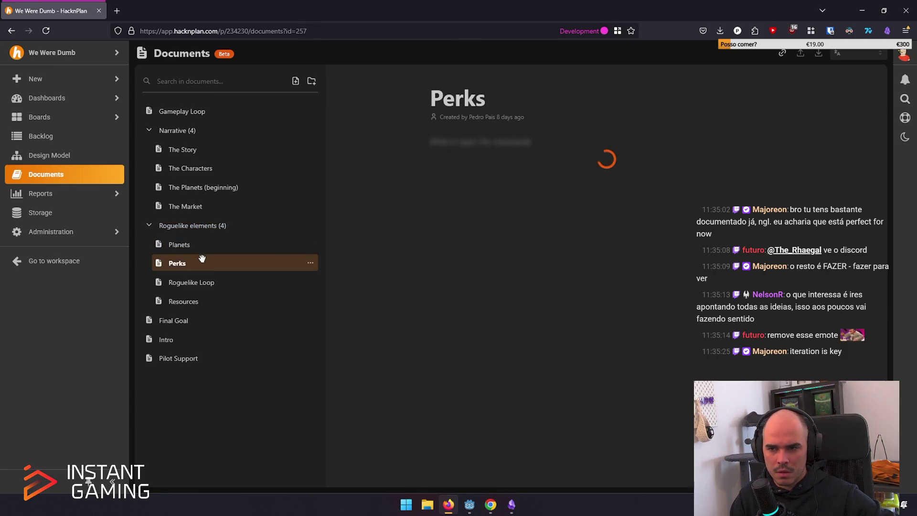
{"action": "left_click", "coordinate": [213, 299]}
{"action": "left_click", "coordinate": [214, 283]}
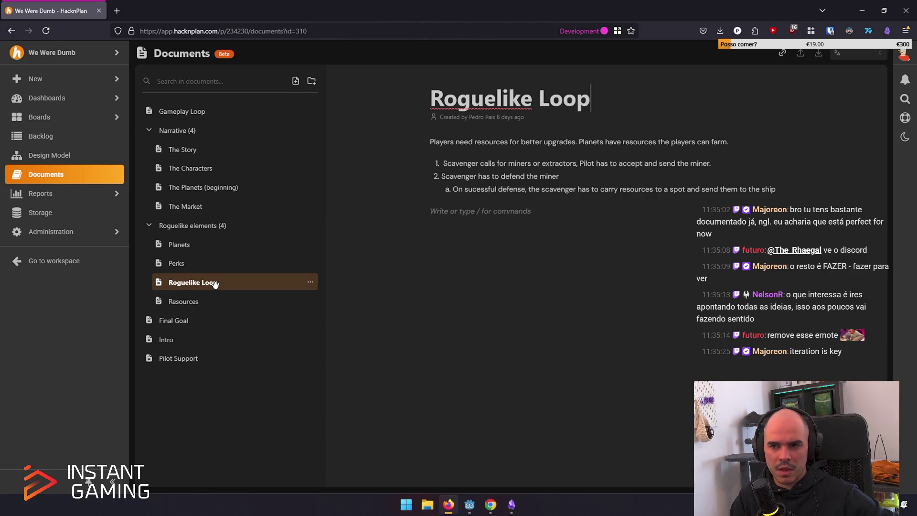
{"action": "left_click", "coordinate": [200, 320]}
{"action": "left_click", "coordinate": [186, 340]}
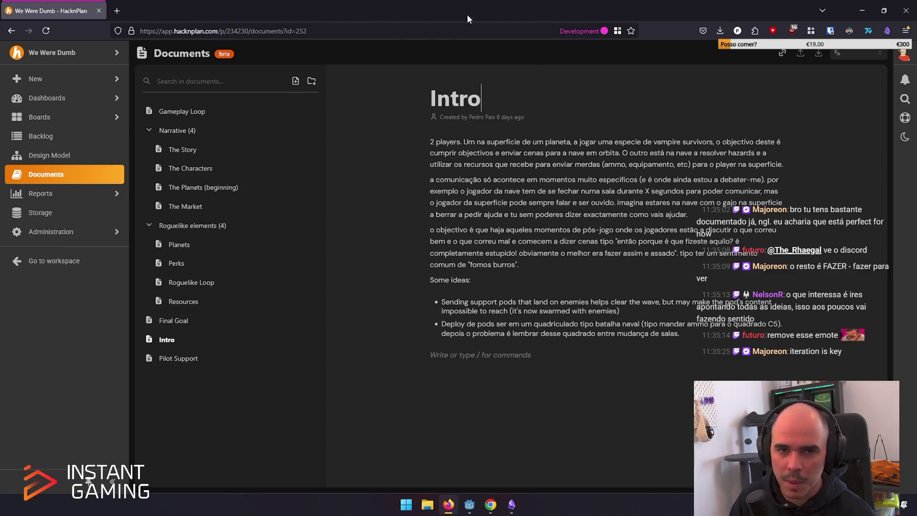
{"action": "key", "text": "alt+Tab"}
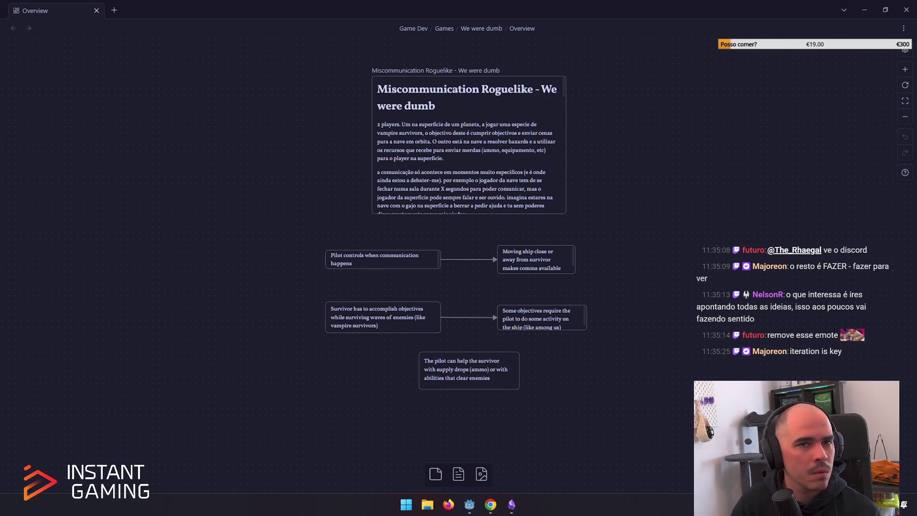
Rename the New Folder in HacknPlan Documents to 'Roles'.
{"action": "key", "text": "alt+Tab"}
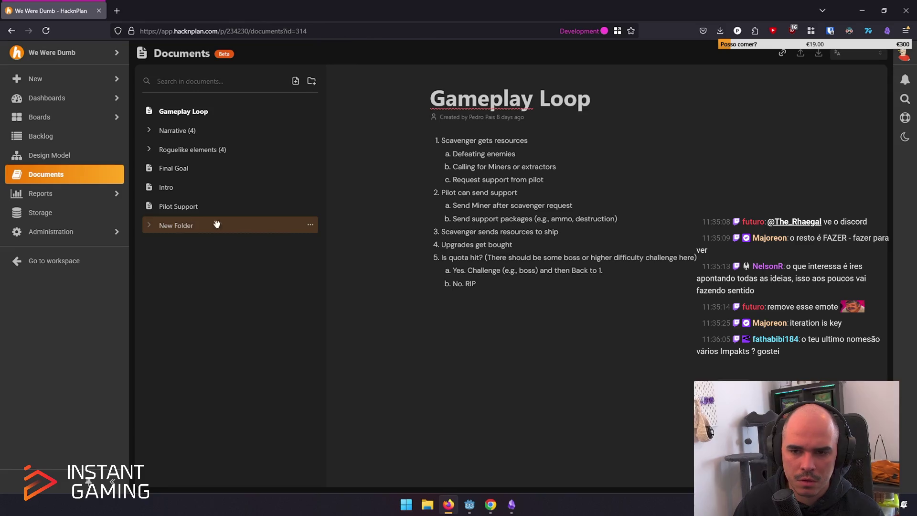
{"action": "left_click", "coordinate": [310, 224]}
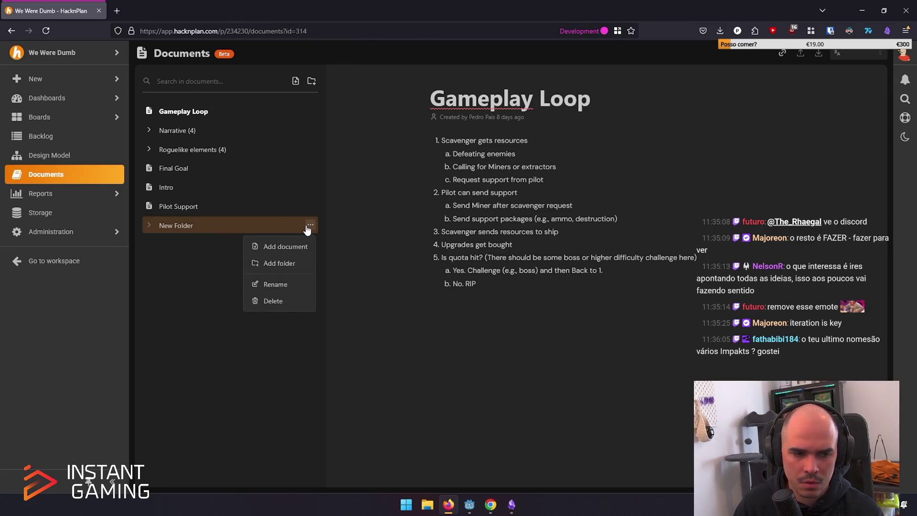
{"action": "left_click", "coordinate": [281, 283]}
{"action": "key", "text": "ctrl+a"}
{"action": "type", "text": "rOL"}
{"action": "key", "text": "BackSpace"}
{"action": "key", "text": "BackSpace"}
{"action": "key", "text": "BackSpace"}
{"action": "type", "text": "Roles"}
{"action": "key", "text": "Return"}
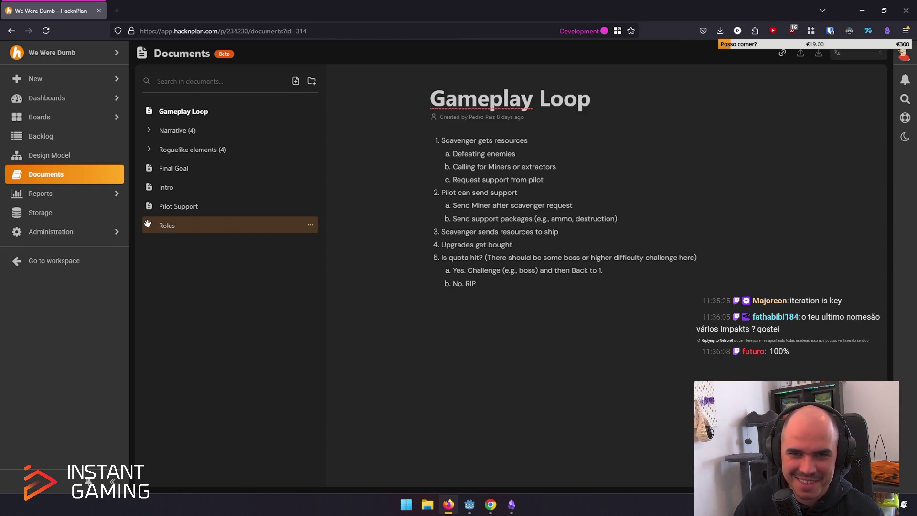
Add a new document named 'Ship' inside the Roles folder.
{"action": "mouse_move", "coordinate": [412, 11]}
{"action": "left_mouse_down"}
{"action": "mouse_move", "coordinate": [391, 320]}
{"action": "mouse_move", "coordinate": [763, 405]}
{"action": "mouse_move", "coordinate": [527, 417]}
{"action": "mouse_move", "coordinate": [401, 4]}
{"action": "left_mouse_up"}
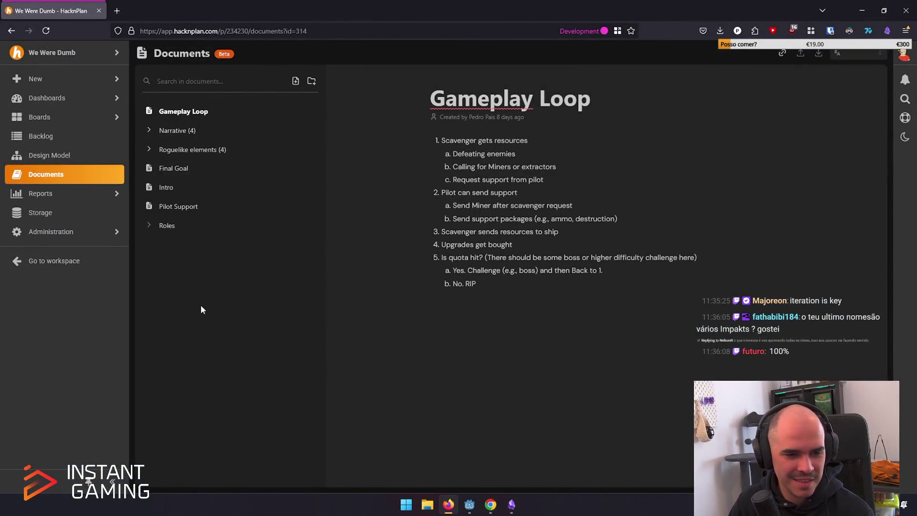
{"action": "left_click", "coordinate": [311, 225]}
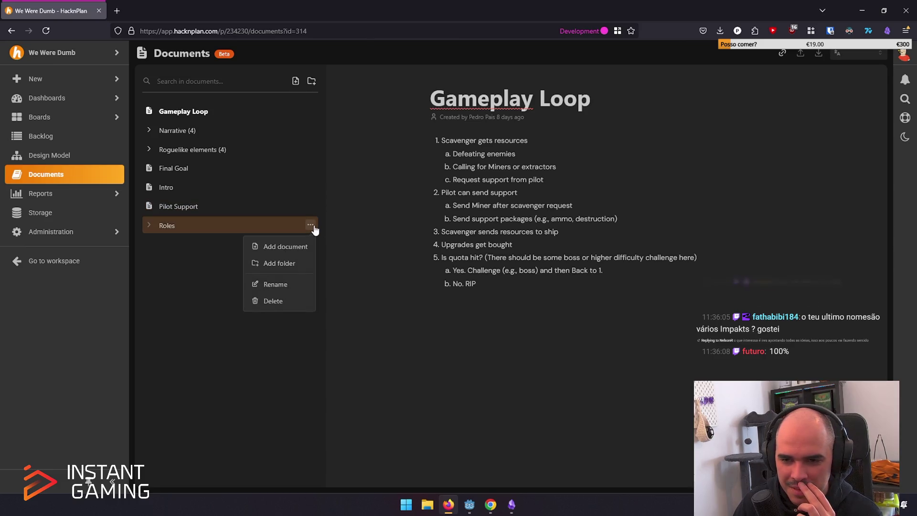
{"action": "left_click", "coordinate": [296, 247]}
{"action": "type", "text": "Ship"}
Write 'Respond to support request:' with the bullet 'Overcooked-like, pick up and take to craft station → craft'.
{"action": "left_click", "coordinate": [524, 150]}
{"action": "type", "text": "Overcooked"}
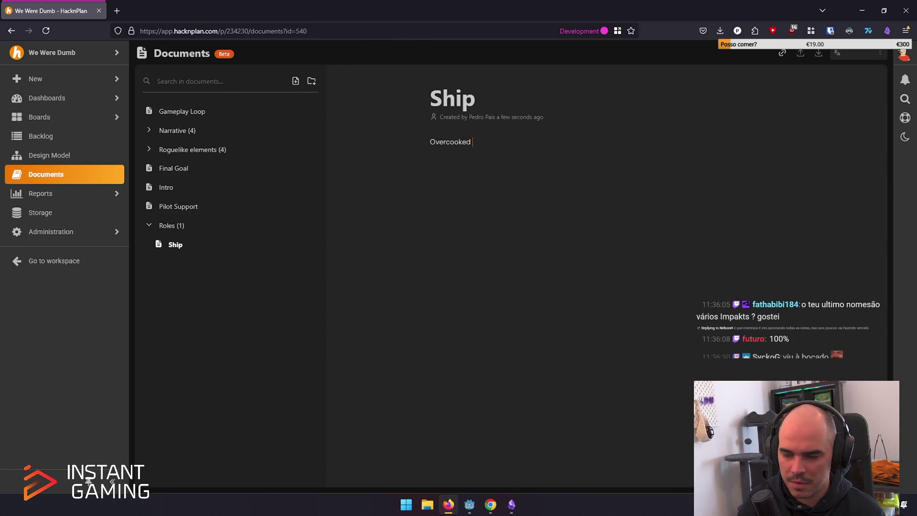
{"action": "key", "text": "ctrl+BackSpace"}
{"action": "type", "text": "Res"}
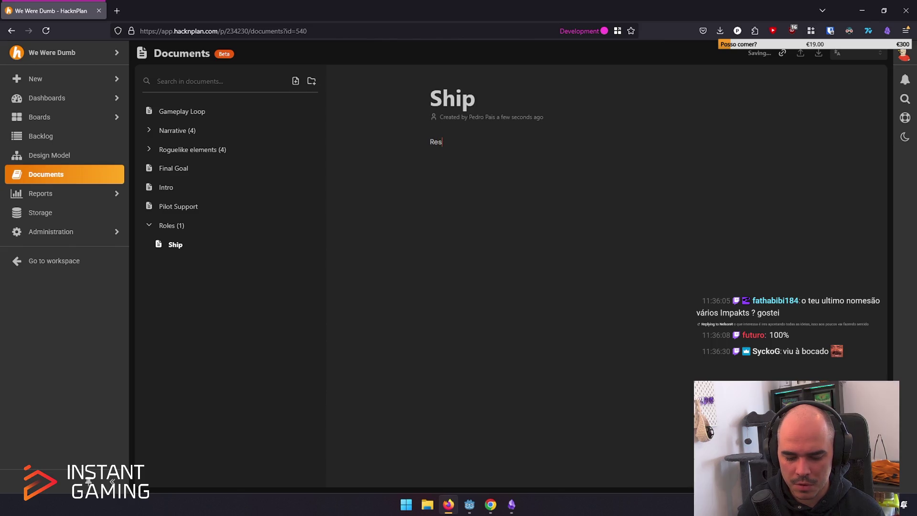
{"action": "type", "text": "pond to suppo"}
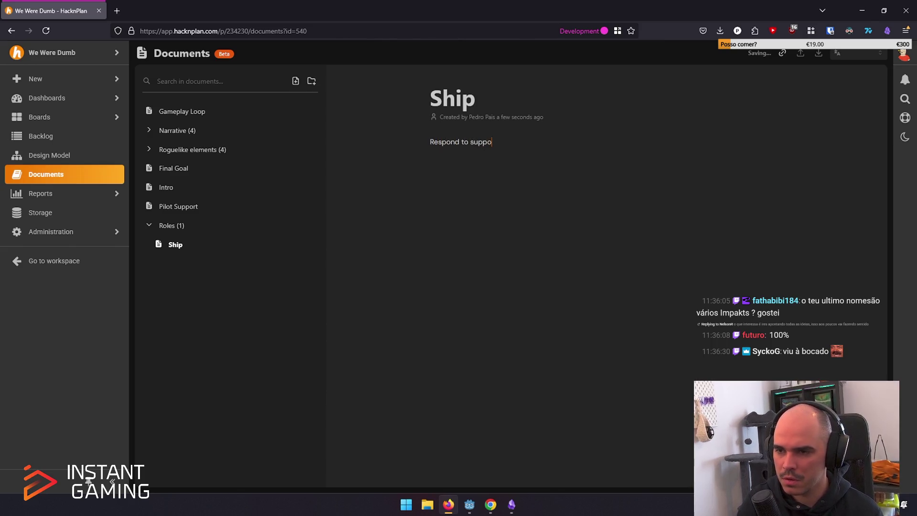
{"action": "type", "text": "rt request:"}
{"action": "key", "text": "Return"}
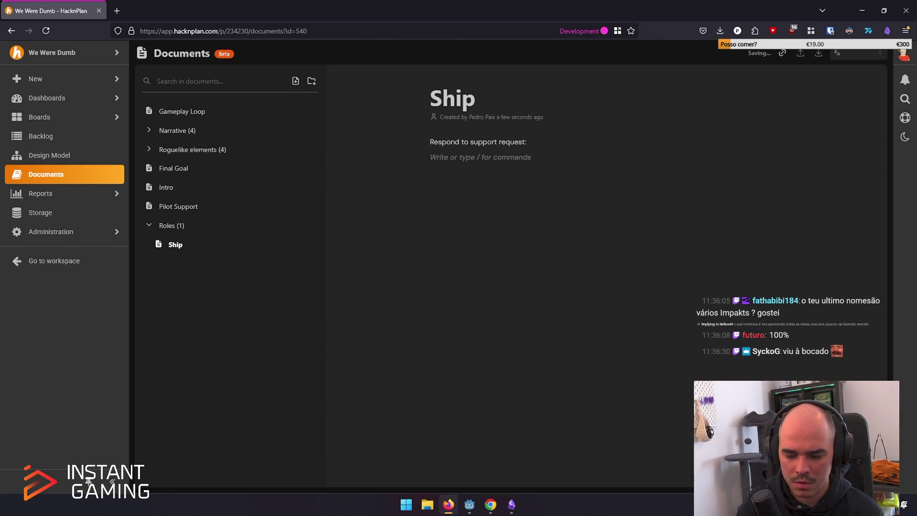
{"action": "type", "text": "- "}
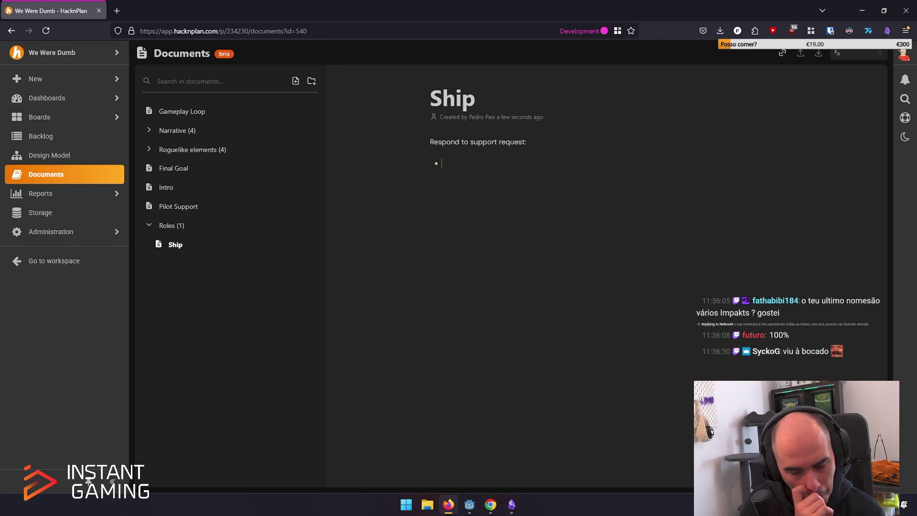
{"action": "type", "text": "Overcooked-like, pick up an"}
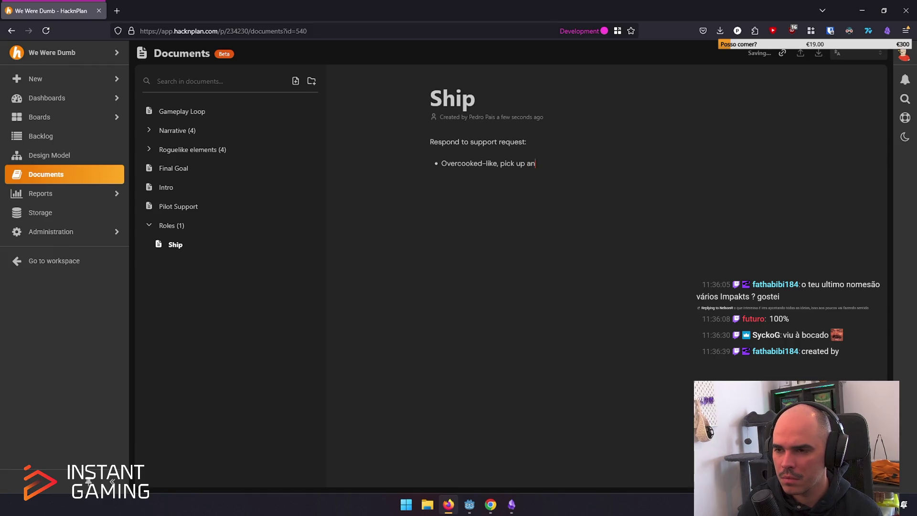
{"action": "type", "text": "ra"}
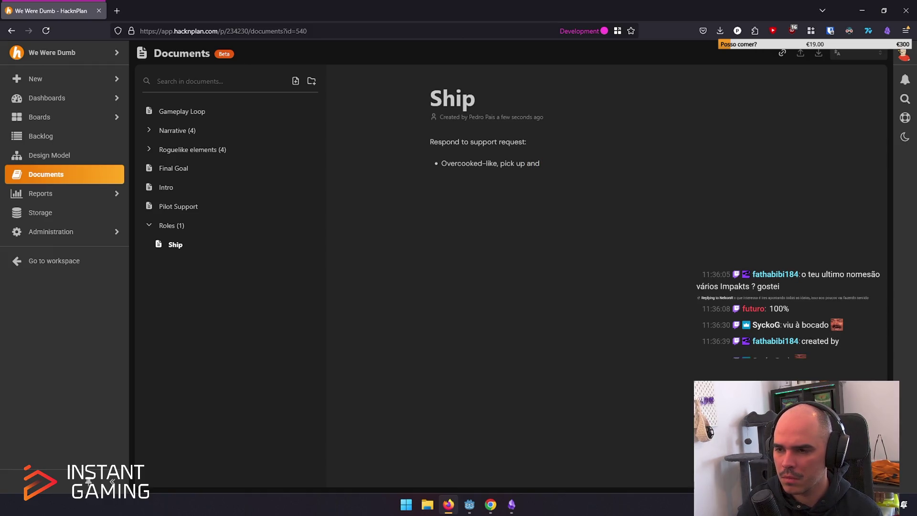
{"action": "type", "text": "ft"}
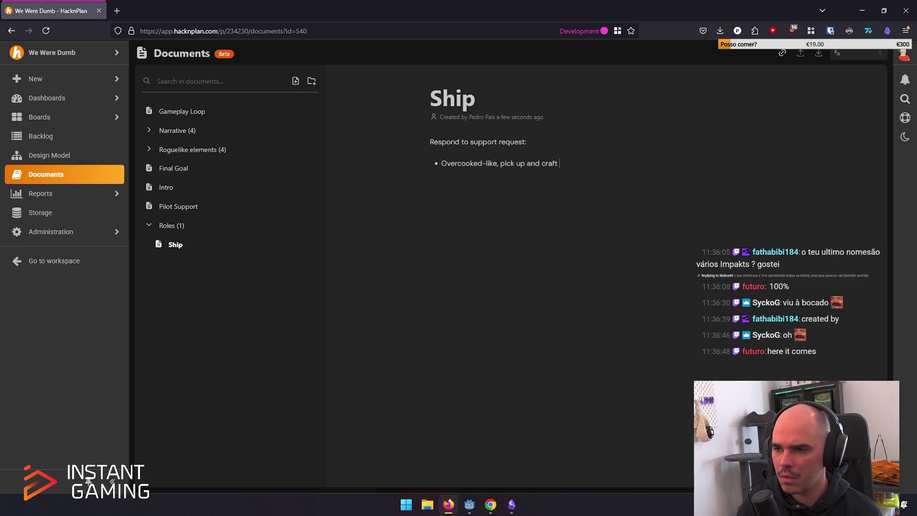
{"action": "key", "text": "BackSpace"}
{"action": "key", "text": "BackSpace"}
{"action": "key", "text": "BackSpace"}
{"action": "key", "text": "BackSpace"}
{"action": "key", "text": "BackSpace"}
{"action": "type", "text": "take to craft station .->"}
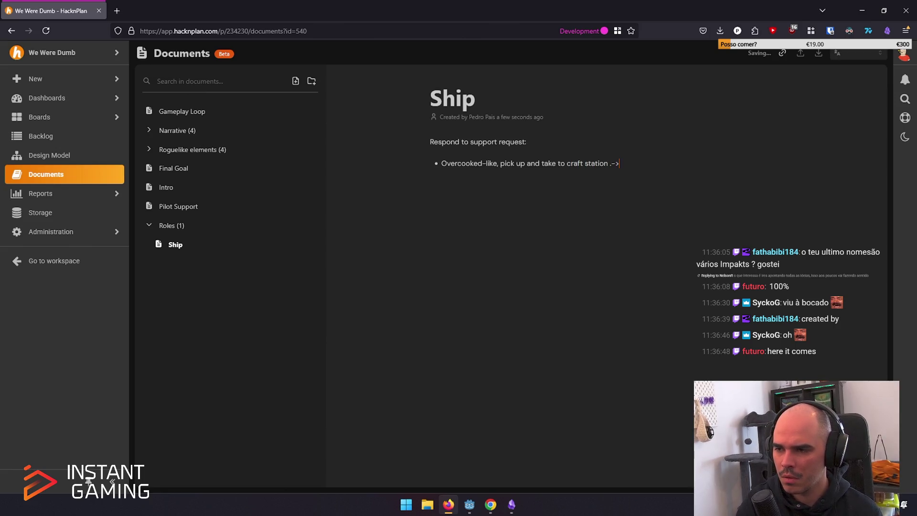
{"action": "key", "text": "BackSpace"}
{"action": "key", "text": "BackSpace"}
{"action": "key", "text": "BackSpace"}
{"action": "type", "text": "→ craft "}
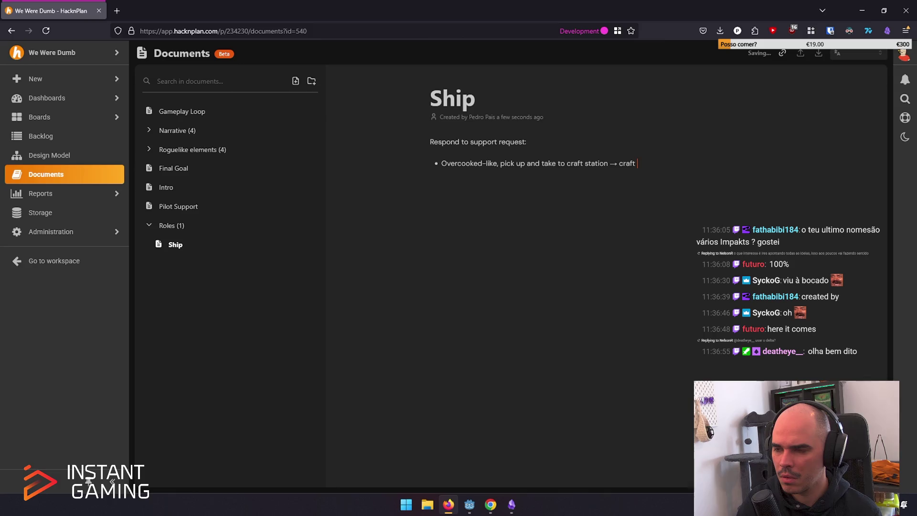
{"action": "type", "text": "before"}
{"action": "type", "text": "ing"}
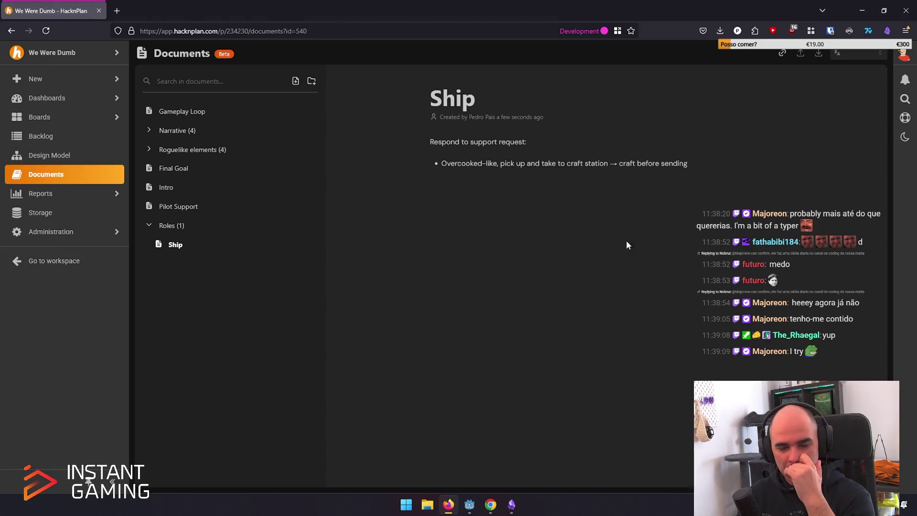
Run the We Were Dumb Prototype from Godot and host a multiplayer game.
{"action": "left_click", "coordinate": [478, 510]}
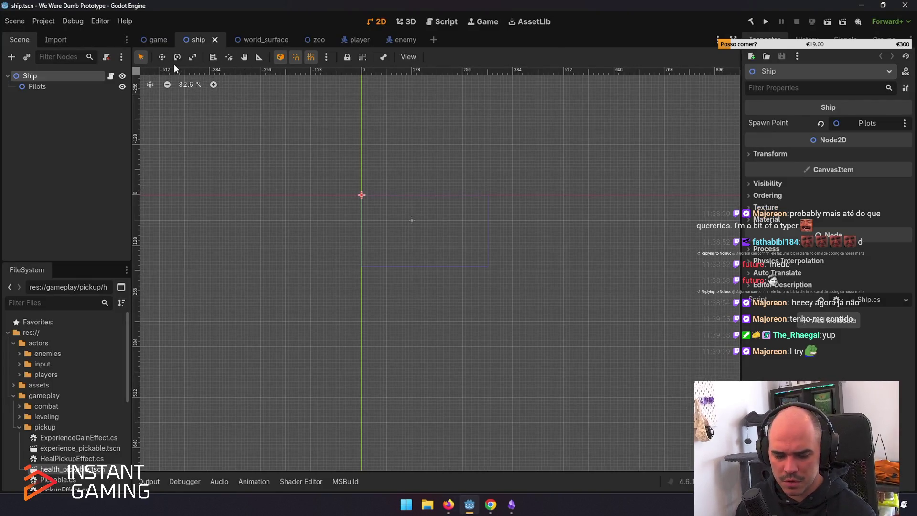
{"action": "key", "text": "F5"}
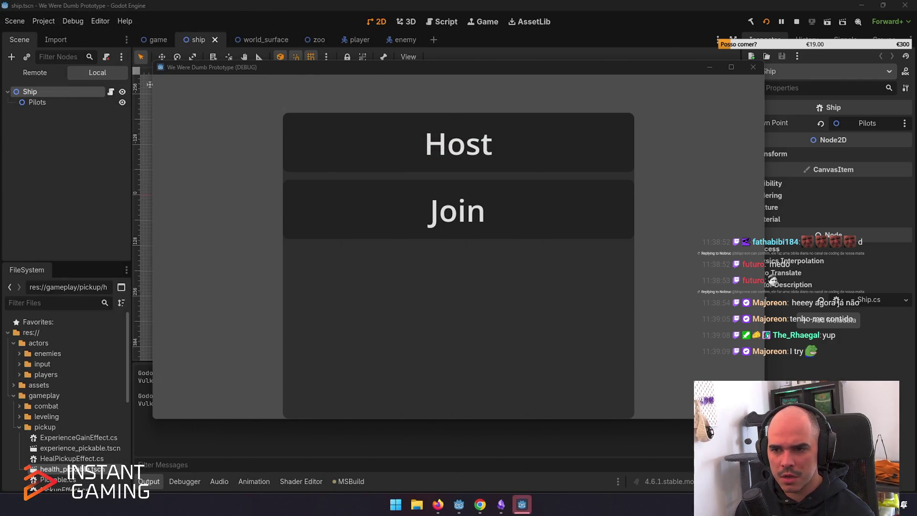
{"action": "left_click", "coordinate": [461, 162]}
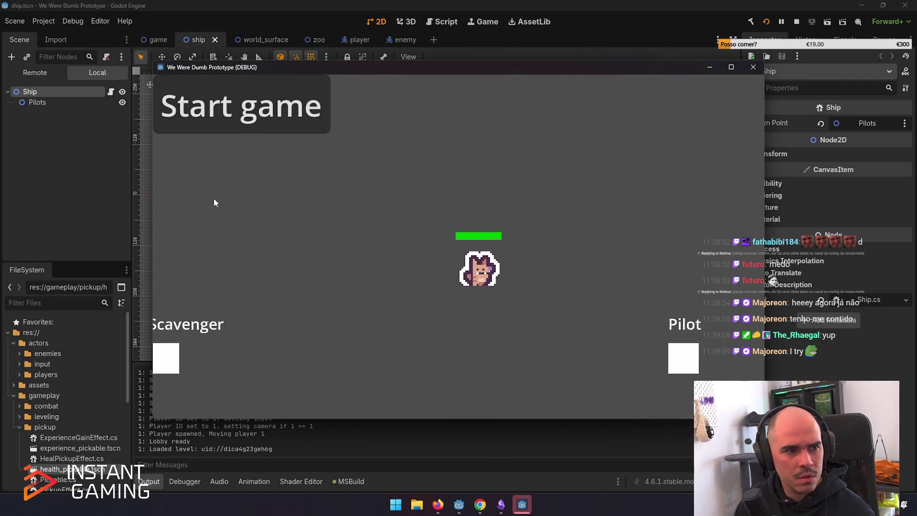
Walk the character through the Scavenger and Pilot zones, then steer the ship right.
{"action": "key", "text": "s"}
{"action": "key", "text": "a"}
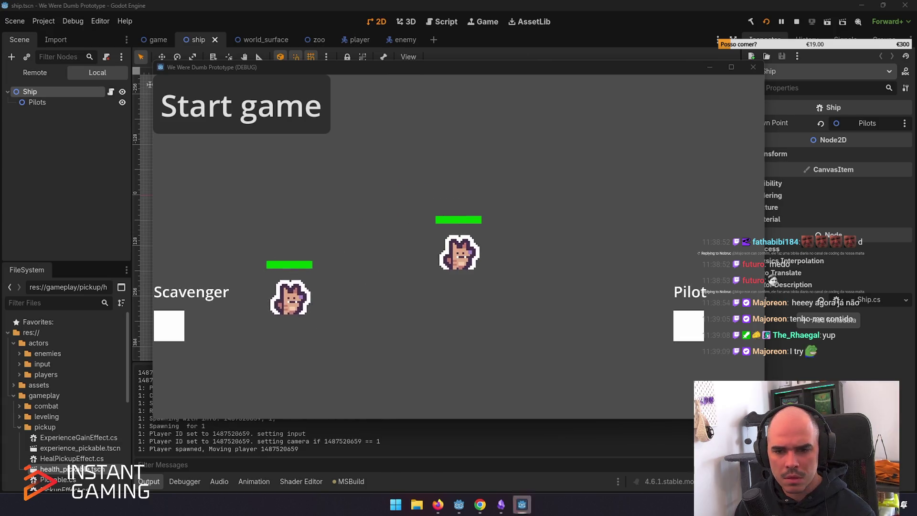
{"action": "key", "text": "d"}
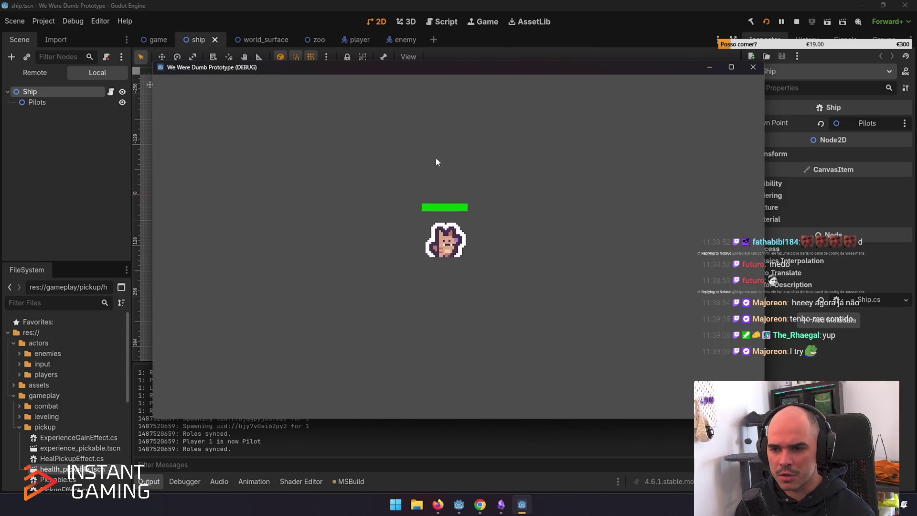
{"action": "key", "text": "d"}
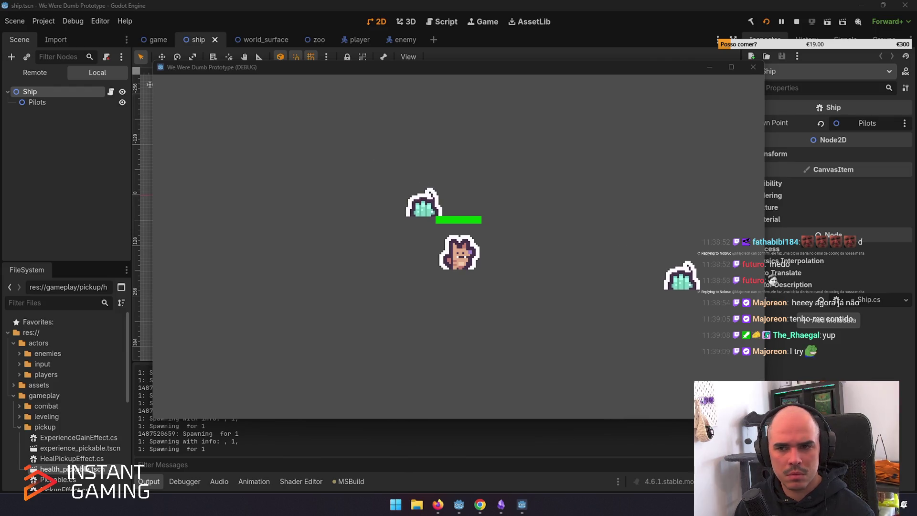
{"action": "left_click", "coordinate": [456, 285]}
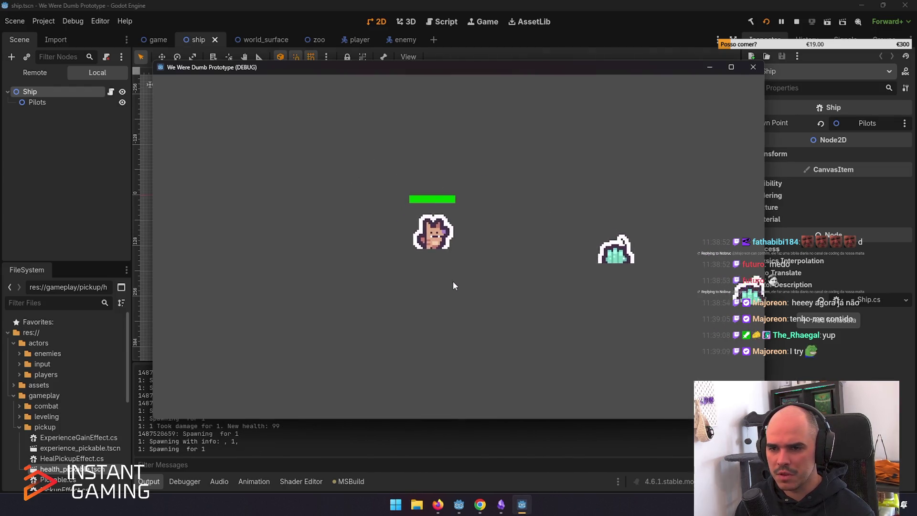
{"action": "key", "text": "d"}
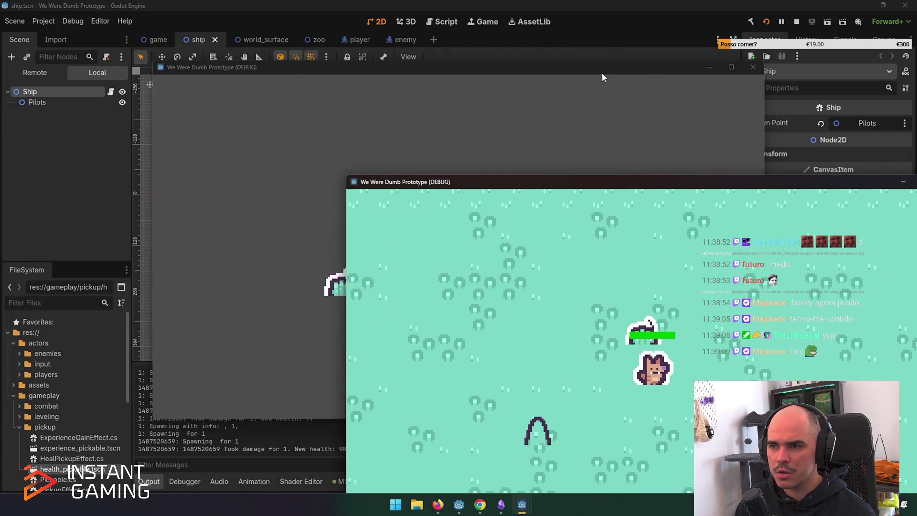
{"action": "mouse_move", "coordinate": [602, 72]}
{"action": "left_mouse_down"}
{"action": "mouse_move", "coordinate": [500, 10]}
{"action": "mouse_move", "coordinate": [228, 59]}
{"action": "mouse_move", "coordinate": [412, 81]}
{"action": "mouse_move", "coordinate": [360, 82]}
{"action": "mouse_move", "coordinate": [365, 11]}
{"action": "left_mouse_up"}
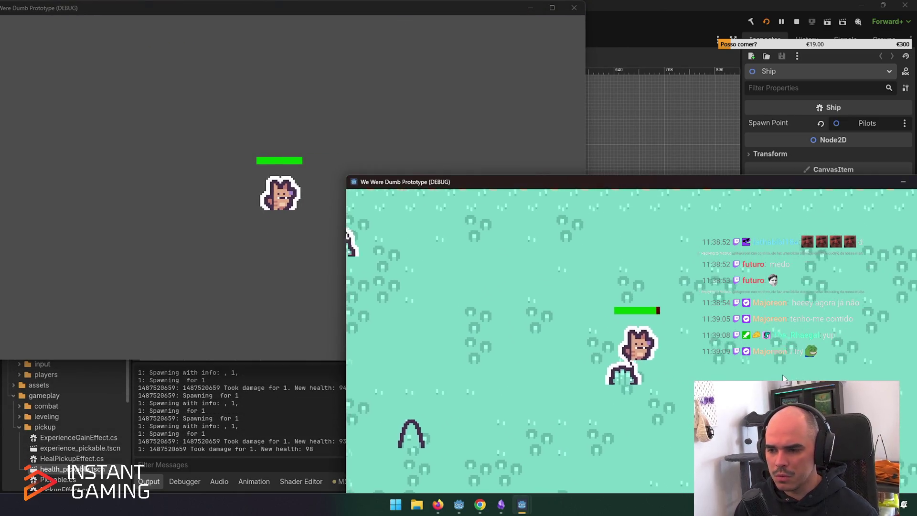
Steer toward the upper-left map edge, then close both game debug windows to stop debugging.
{"action": "key", "text": "Up"}
{"action": "key", "text": "Left"}
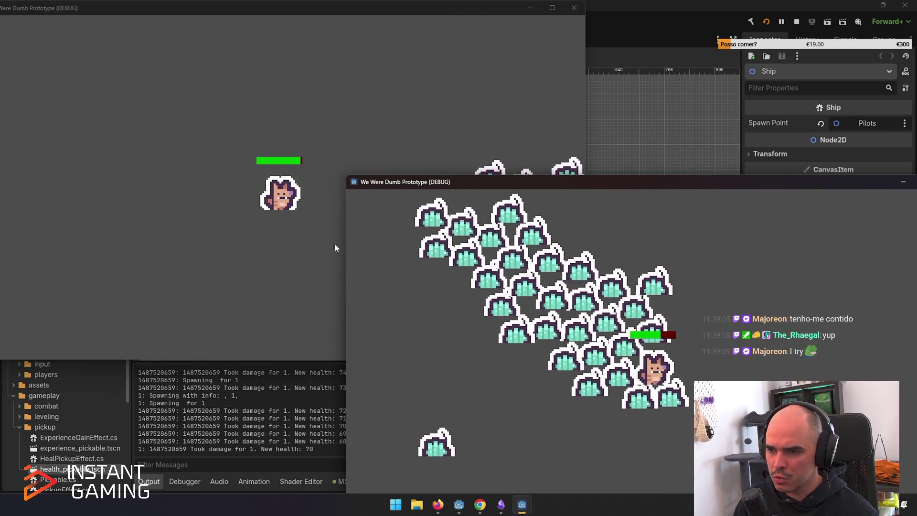
{"action": "mouse_move", "coordinate": [630, 184]}
{"action": "left_mouse_down"}
{"action": "mouse_move", "coordinate": [536, 187]}
{"action": "mouse_move", "coordinate": [253, 140]}
{"action": "left_mouse_up"}
{"action": "left_click", "coordinate": [570, 138]}
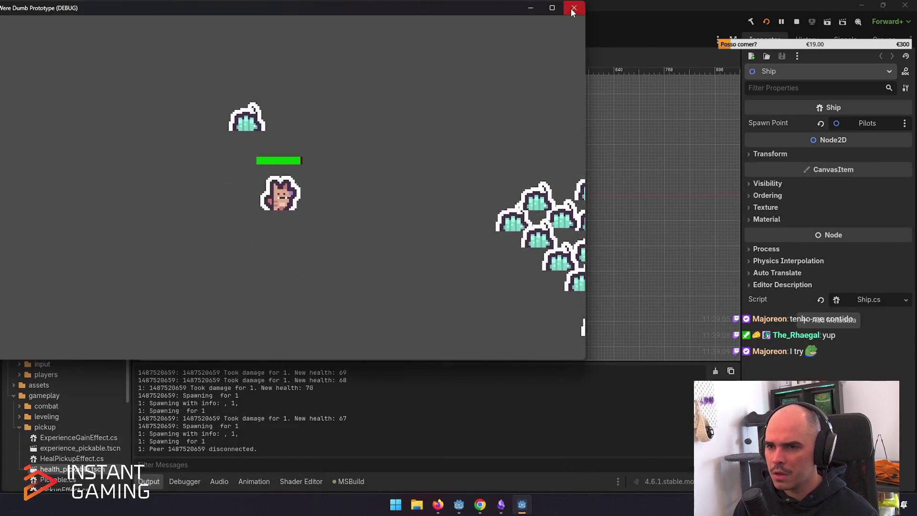
{"action": "left_click", "coordinate": [573, 8]}
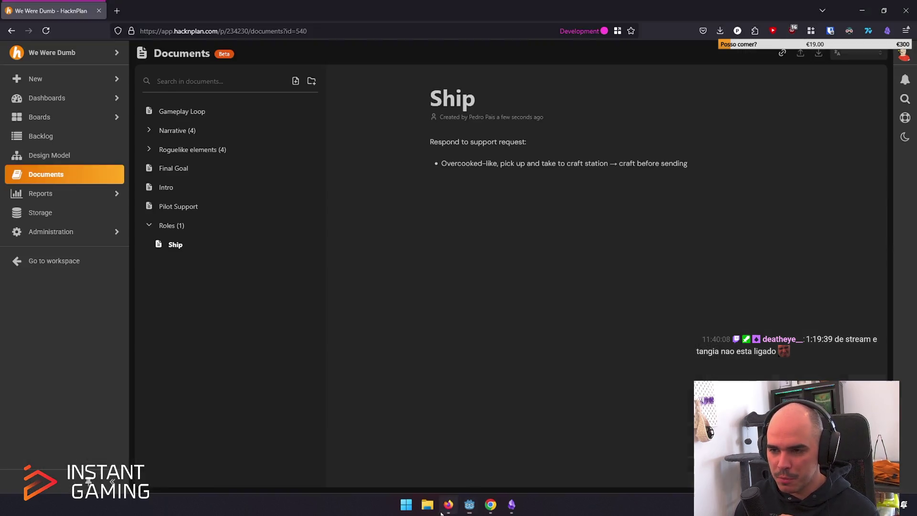
{"action": "left_click", "coordinate": [448, 504]}
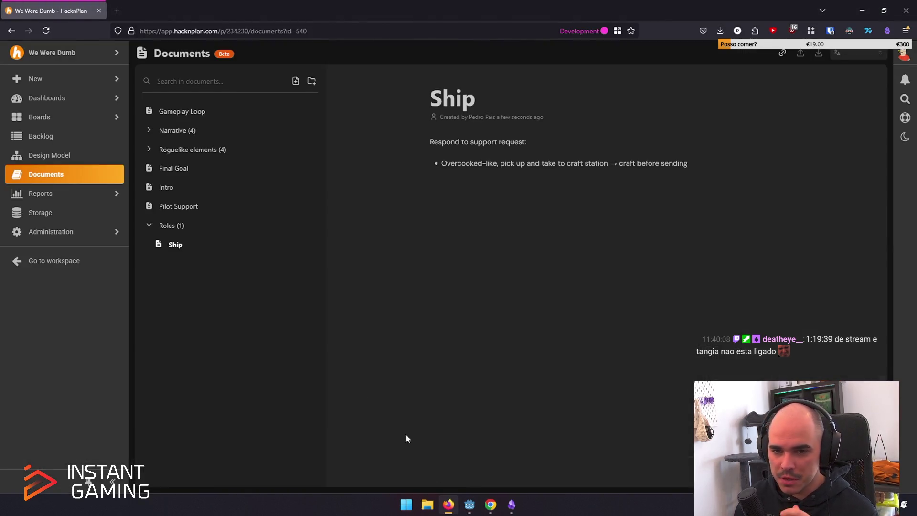
Open the First iteration board under Demo in HacknPlan, then return to Godot.
{"action": "left_click", "coordinate": [47, 117]}
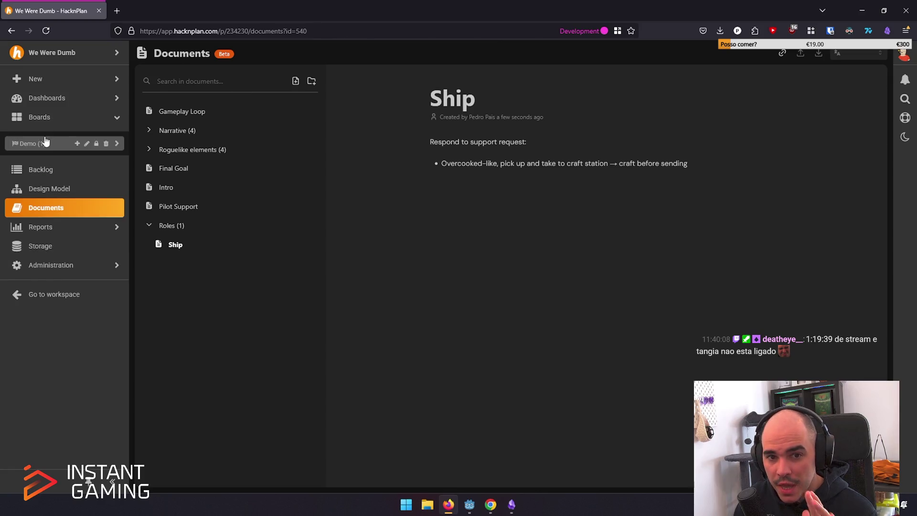
{"action": "left_click", "coordinate": [44, 161]}
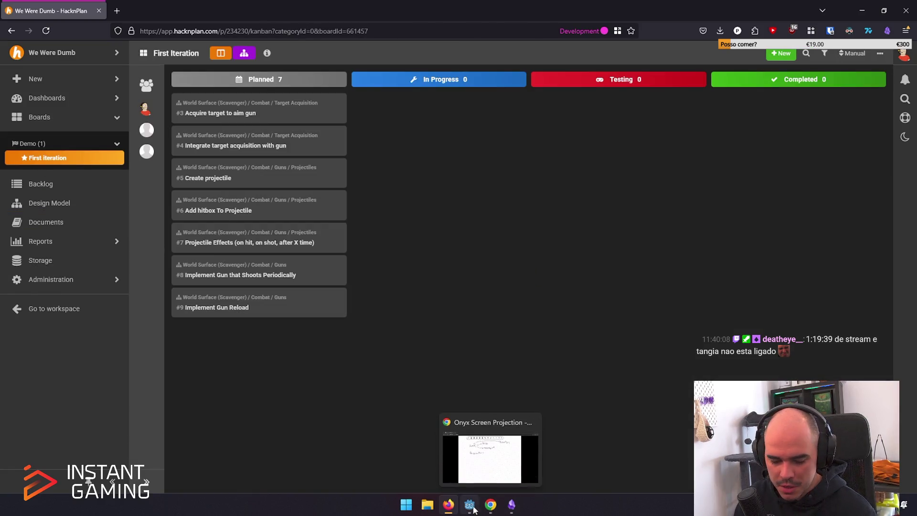
{"action": "key", "text": "alt+Tab"}
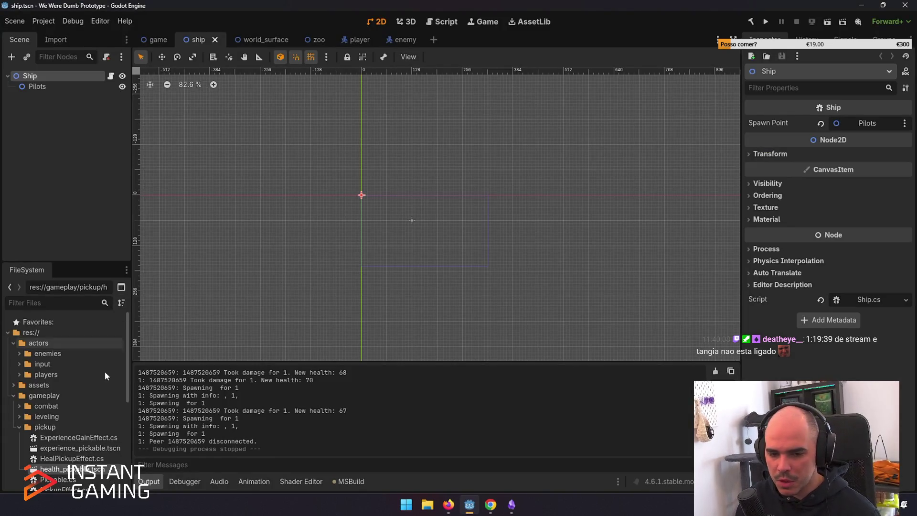
Open Ship.cs in VS Code and collapse the Source Control changes and history sections.
{"action": "left_click", "coordinate": [113, 75]}
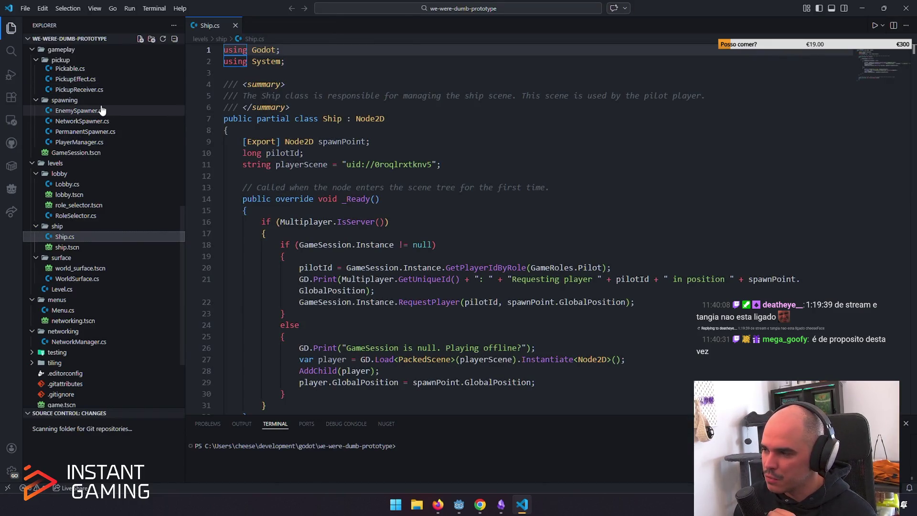
{"action": "left_click", "coordinate": [451, 164]}
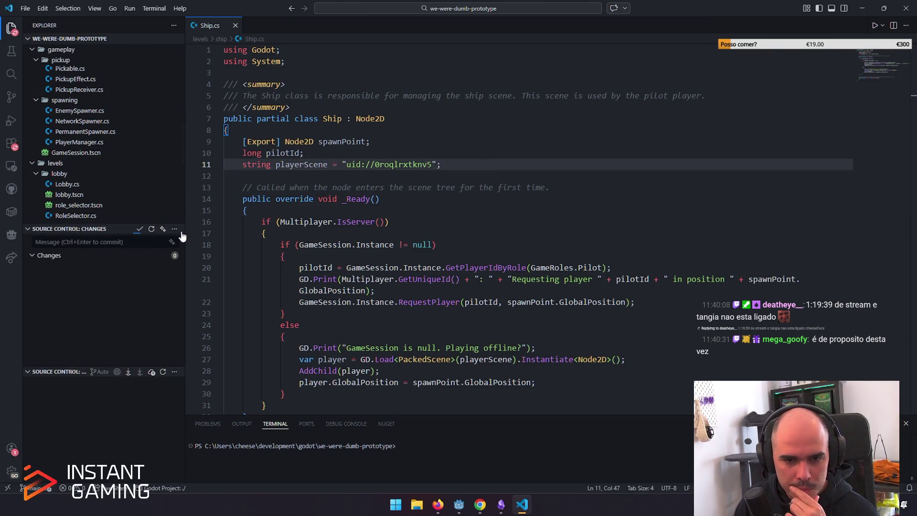
{"action": "left_click", "coordinate": [28, 229]}
{"action": "left_click", "coordinate": [48, 240]}
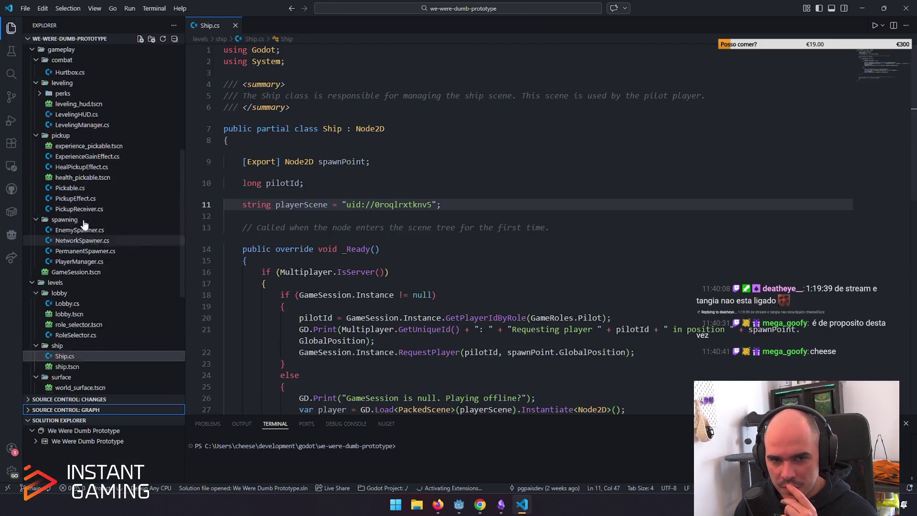
{"action": "scroll", "coordinate": [71, 227], "scroll_direction": "up", "scroll_amount": 2}
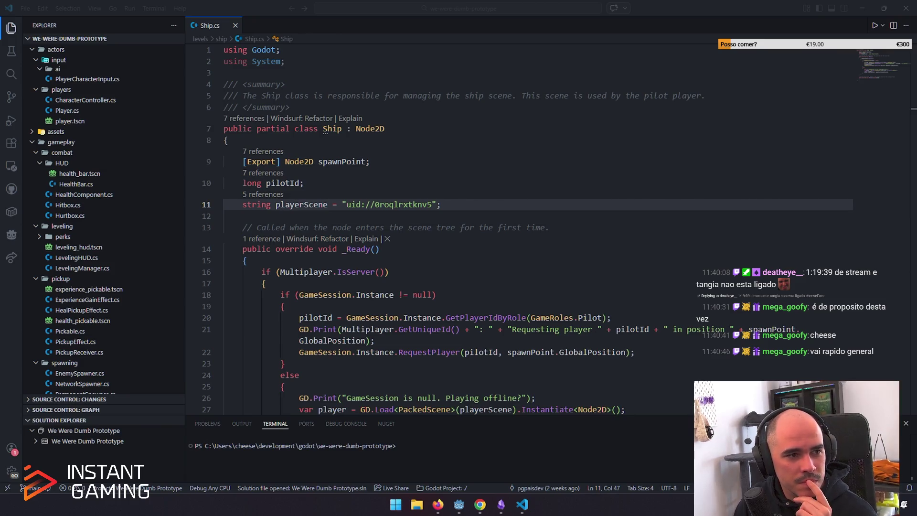
{"action": "mouse_move", "coordinate": [0, 100]}
{"action": "left_mouse_down"}
{"action": "mouse_move", "coordinate": [145, 99]}
{"action": "mouse_move", "coordinate": [315, 2]}
{"action": "left_mouse_up"}
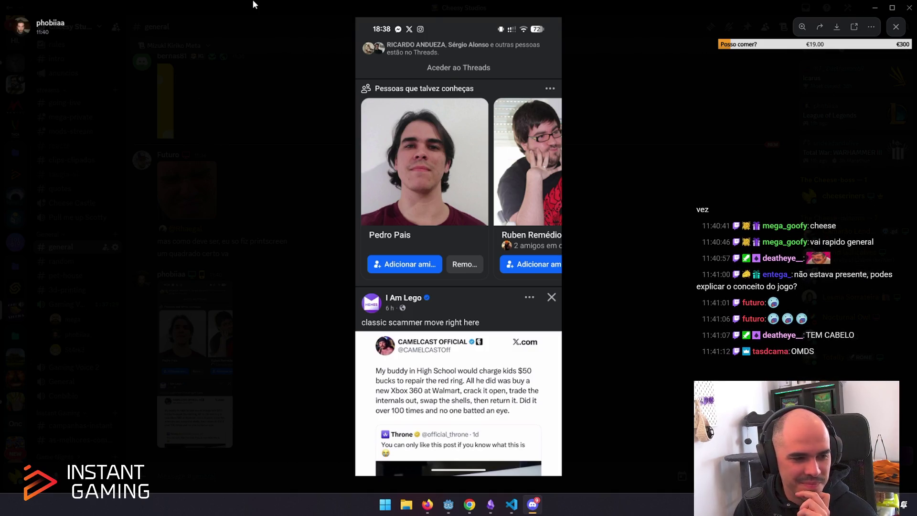
Move the Discord window off VS Code and focus the GetPlayerIdByRole call in Ship.cs.
{"action": "left_click_drag", "start_coordinate": [253, 4], "coordinate": [246, 19]}
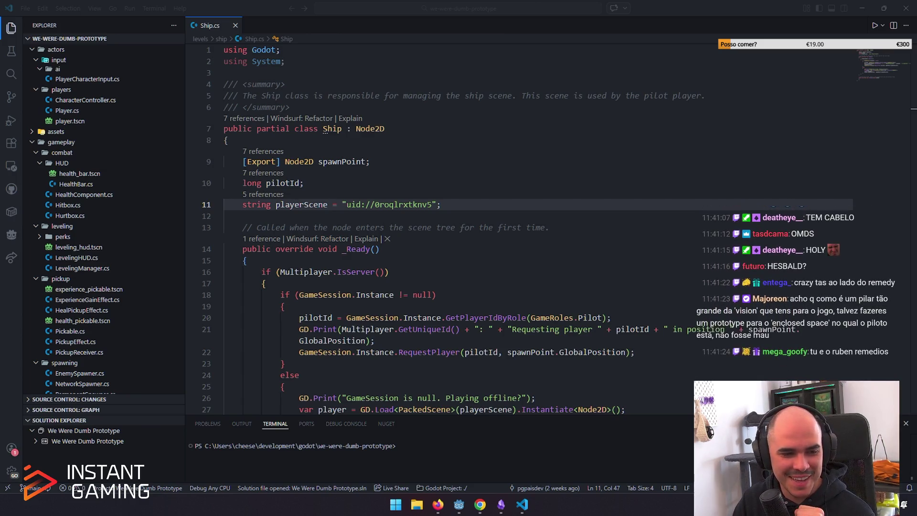
{"action": "left_click", "coordinate": [463, 318]}
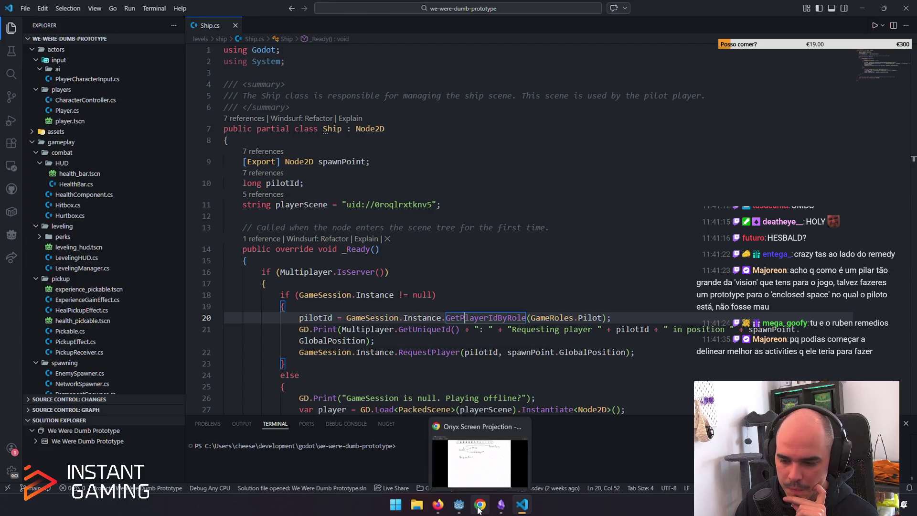
In Godot, open game.tscn from the FileSystem dock to show the Host/Join lobby menu.
{"action": "left_click", "coordinate": [451, 502]}
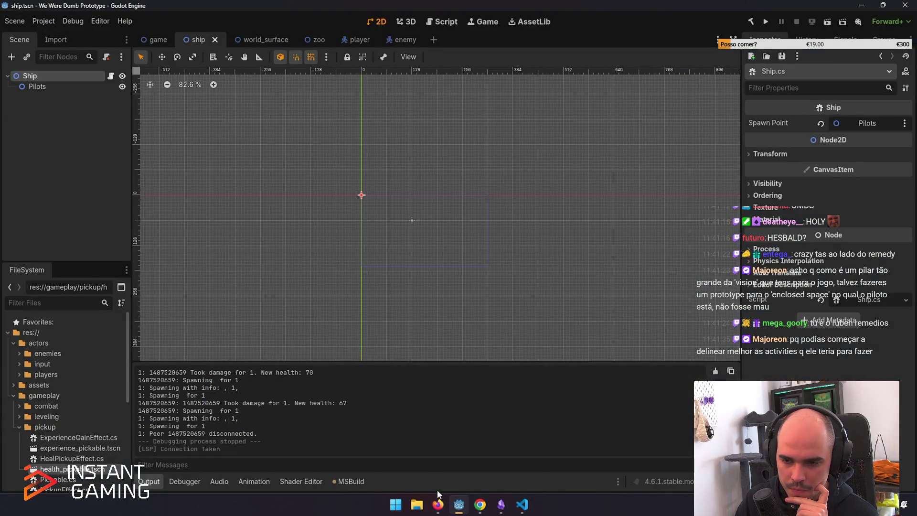
{"action": "scroll", "coordinate": [423, 280], "scroll_direction": "up", "scroll_amount": 5}
{"action": "left_click_drag", "start_coordinate": [385, 310], "coordinate": [387, 310]}
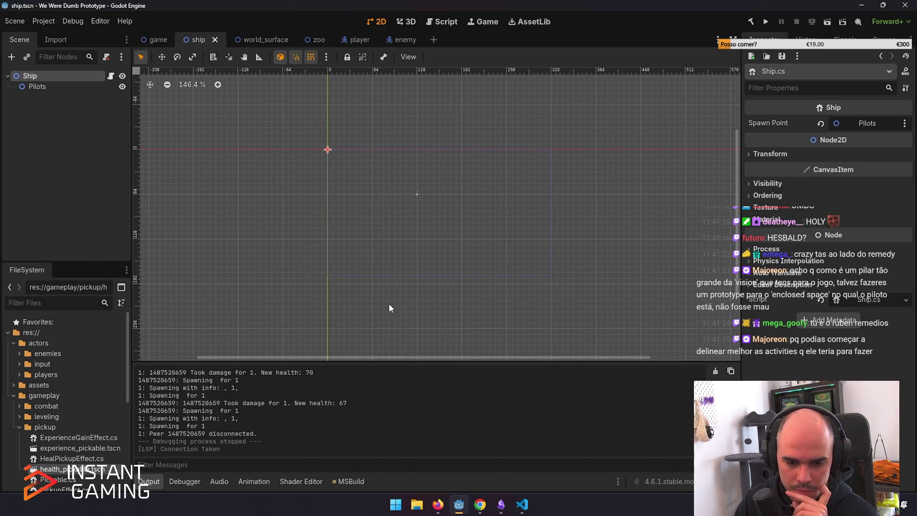
{"action": "scroll", "coordinate": [119, 402], "scroll_direction": "down", "scroll_amount": 6}
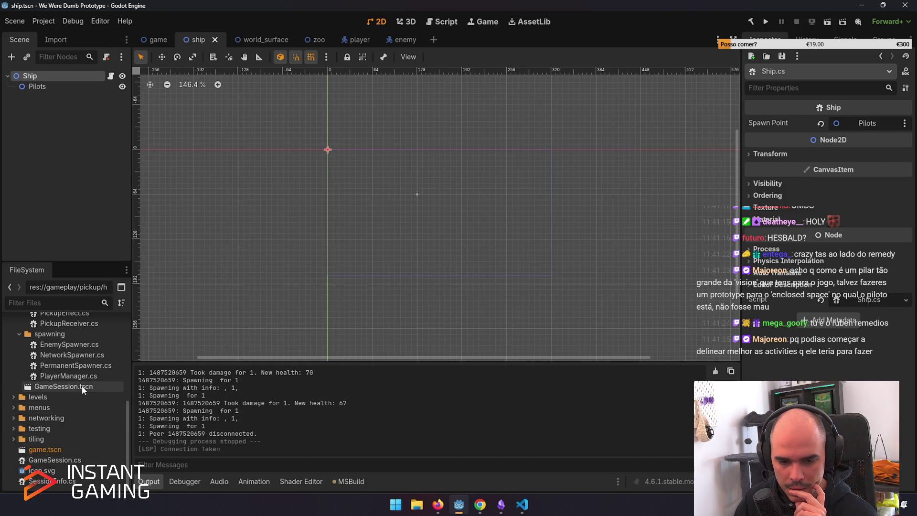
{"action": "double_click", "coordinate": [46, 448]}
{"action": "scroll", "coordinate": [305, 211], "scroll_direction": "down", "scroll_amount": 3}
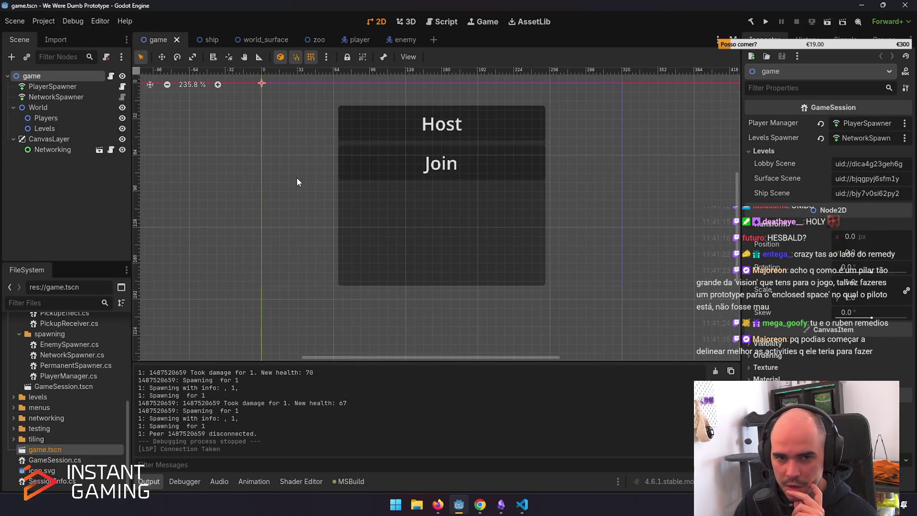
{"action": "left_click", "coordinate": [14, 439]}
Expand the testing folder, then expand and collapse the menus folder in the FileSystem dock.
{"action": "left_click", "coordinate": [13, 429]}
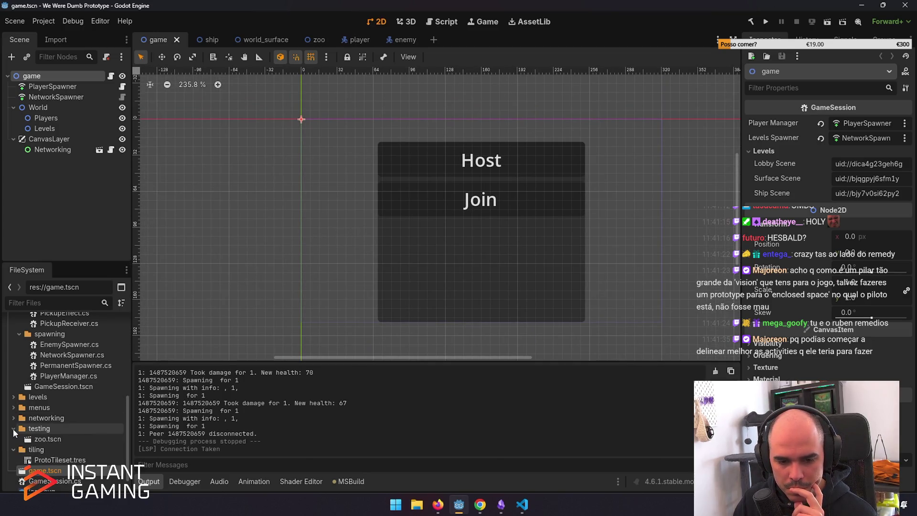
{"action": "left_click", "coordinate": [13, 407]}
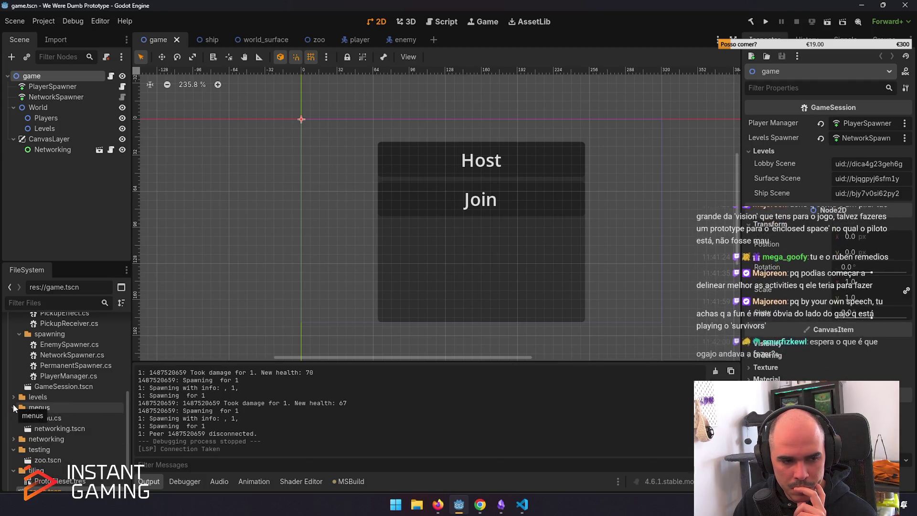
{"action": "left_click", "coordinate": [13, 408]}
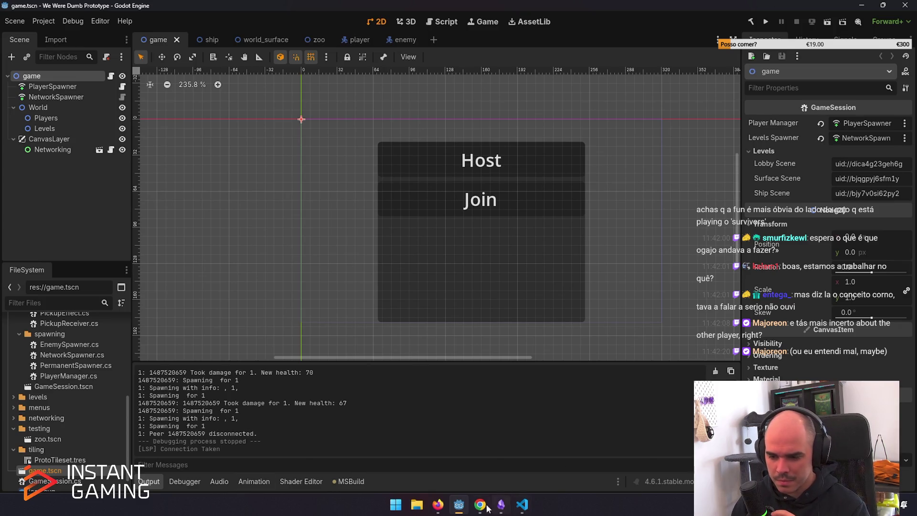
Open the 'Miscommunication Roguelike - We were dumb' card from the Overview canvas in a new tab.
{"action": "left_click", "coordinate": [501, 504]}
{"action": "left_click", "coordinate": [467, 133]}
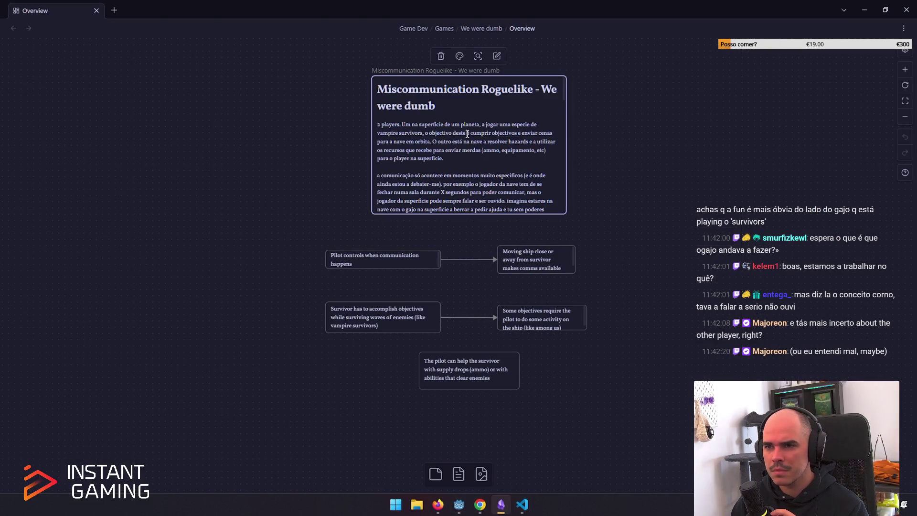
{"action": "double_click", "coordinate": [466, 104]}
{"action": "key", "text": "Escape"}
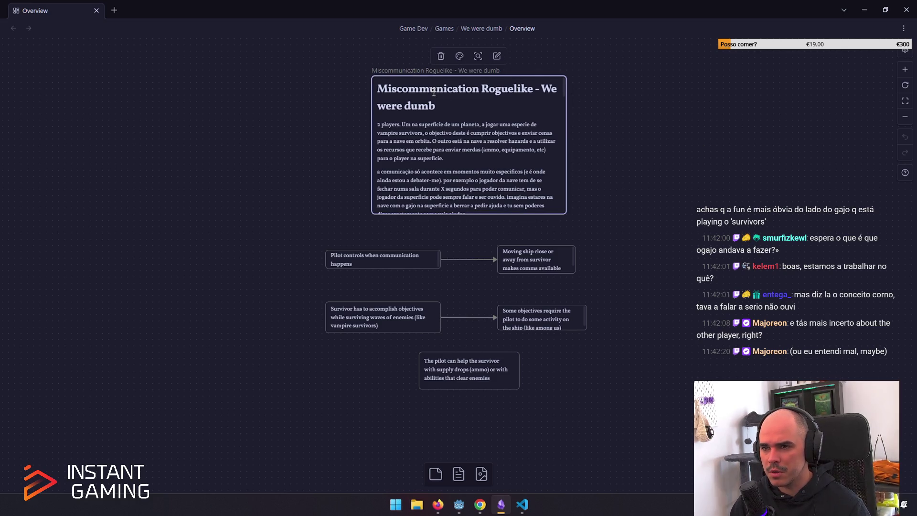
{"action": "left_click", "coordinate": [477, 56]}
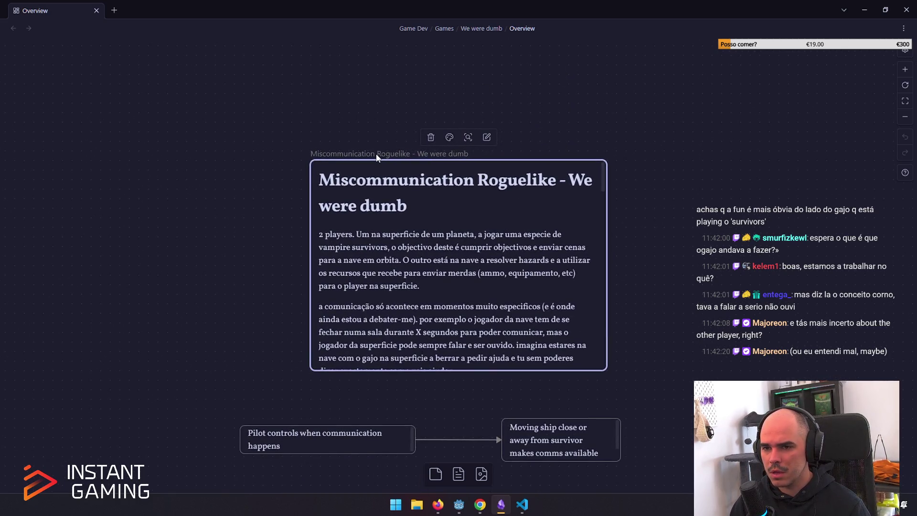
{"action": "right_click", "coordinate": [384, 185]}
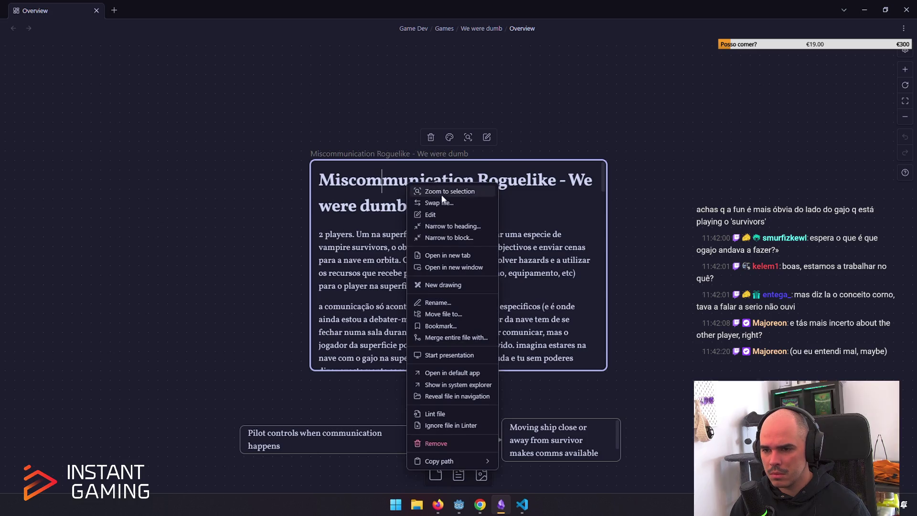
{"action": "left_click", "coordinate": [444, 257]}
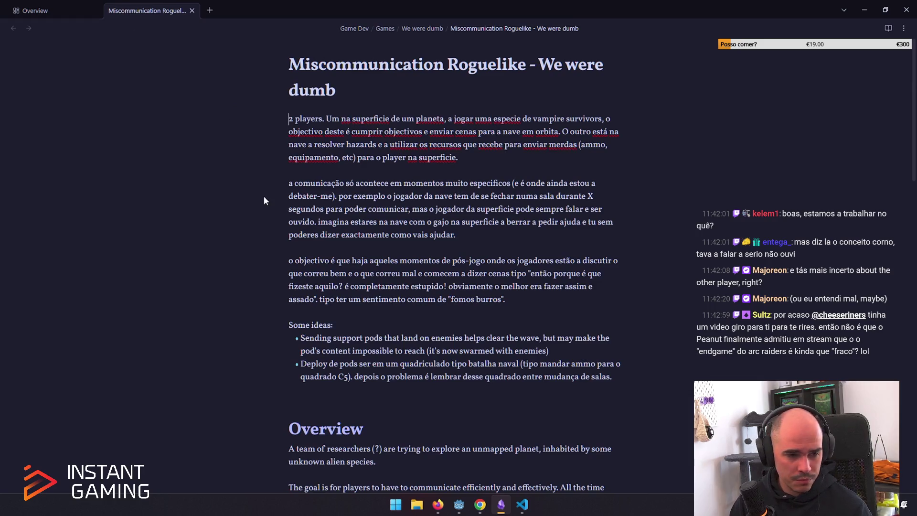
Switch the note to reading view and read its support-pod ideas and Overview.
{"action": "left_click", "coordinate": [387, 147]}
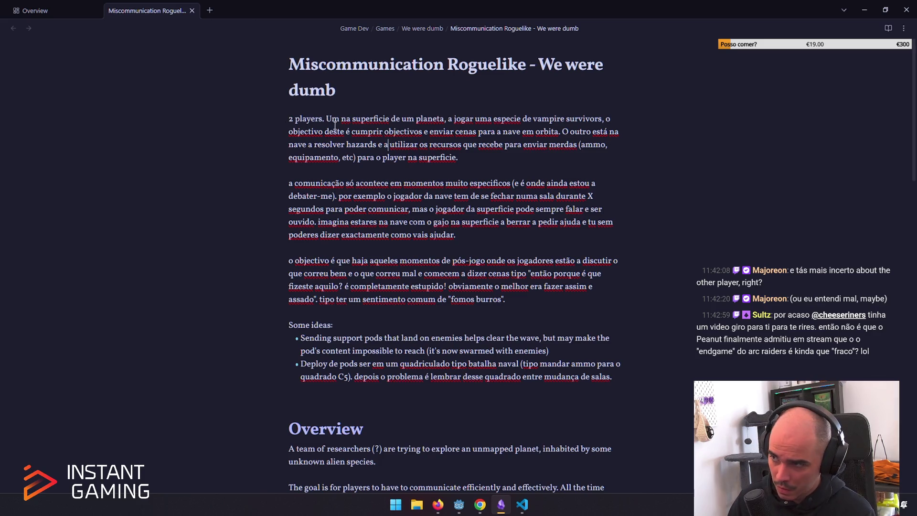
{"action": "left_click", "coordinate": [887, 28]}
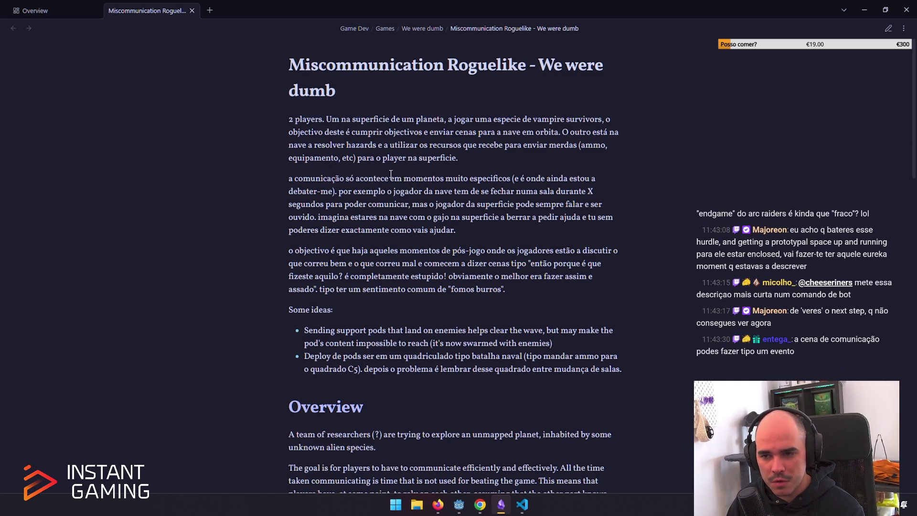
{"action": "mouse_move", "coordinate": [394, 178]}
{"action": "left_mouse_down"}
{"action": "mouse_move", "coordinate": [520, 179]}
{"action": "mouse_move", "coordinate": [336, 194]}
{"action": "mouse_move", "coordinate": [580, 189]}
{"action": "mouse_move", "coordinate": [540, 205]}
{"action": "mouse_move", "coordinate": [409, 204]}
{"action": "left_mouse_up"}
{"action": "left_click", "coordinate": [336, 196]}
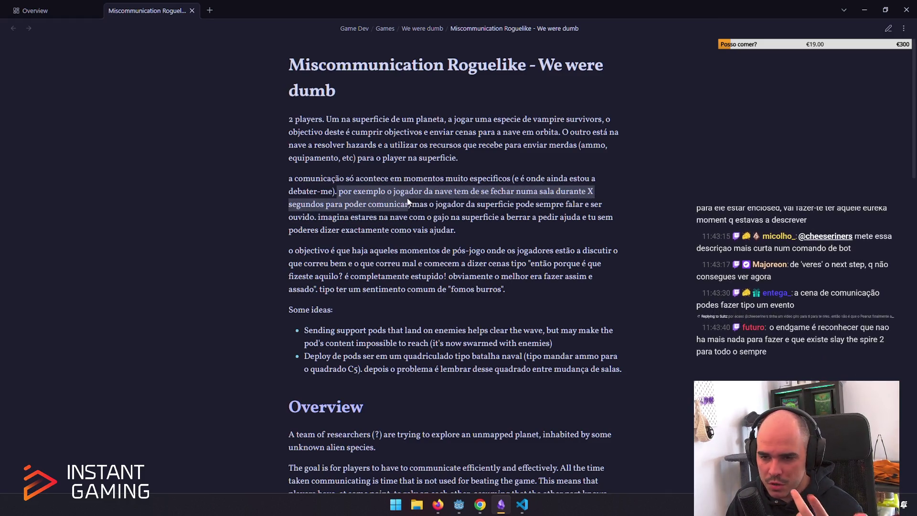
{"action": "left_click", "coordinate": [468, 213]}
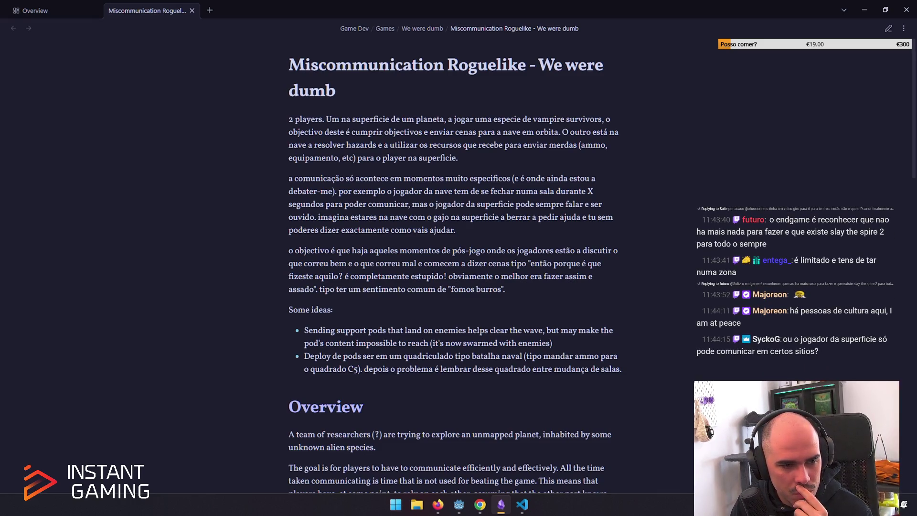
{"action": "key", "text": "alt+Tab"}
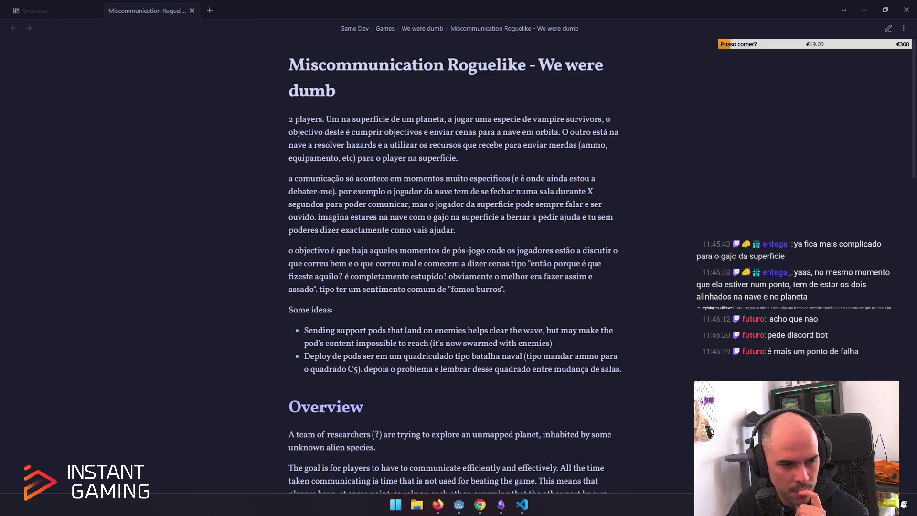
{"action": "left_click", "coordinate": [621, 300]}
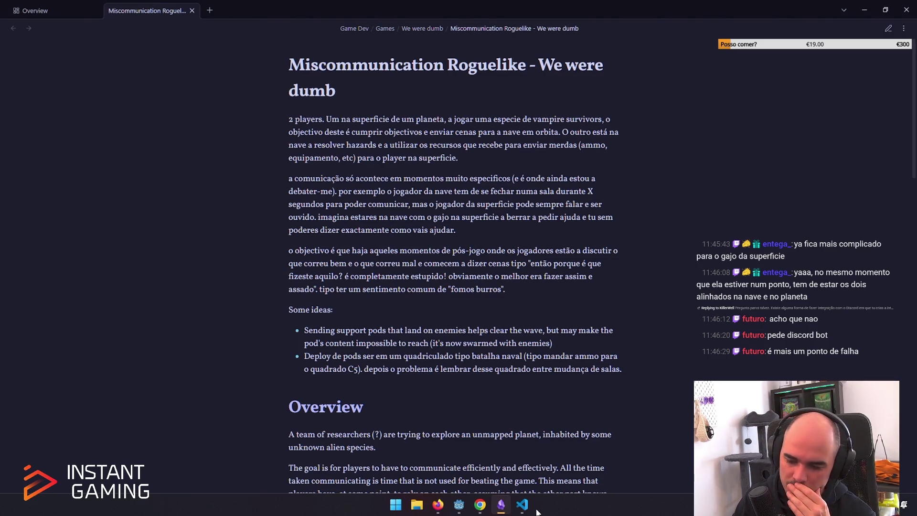
{"action": "mouse_move", "coordinate": [523, 510]}
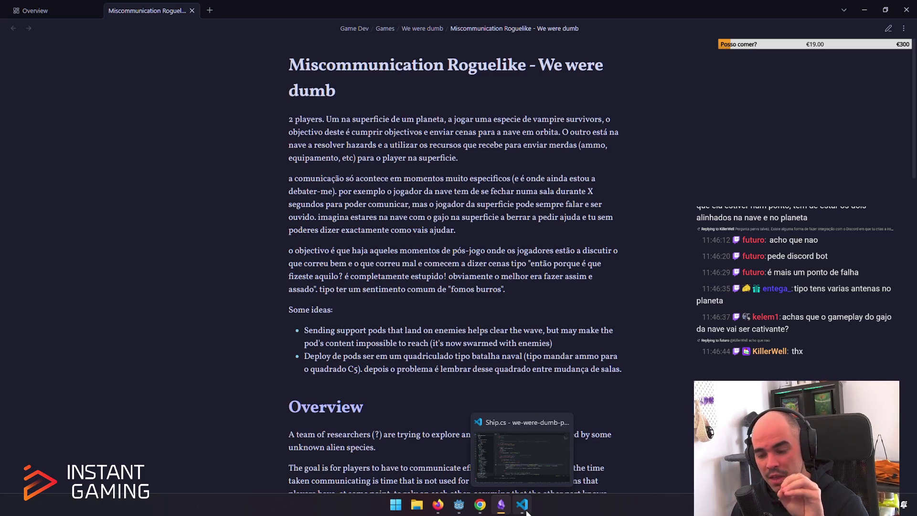
Review Ship.cs in VS Code, placing the cursor at the end of line 22 in _Ready.
{"action": "left_click", "coordinate": [524, 512]}
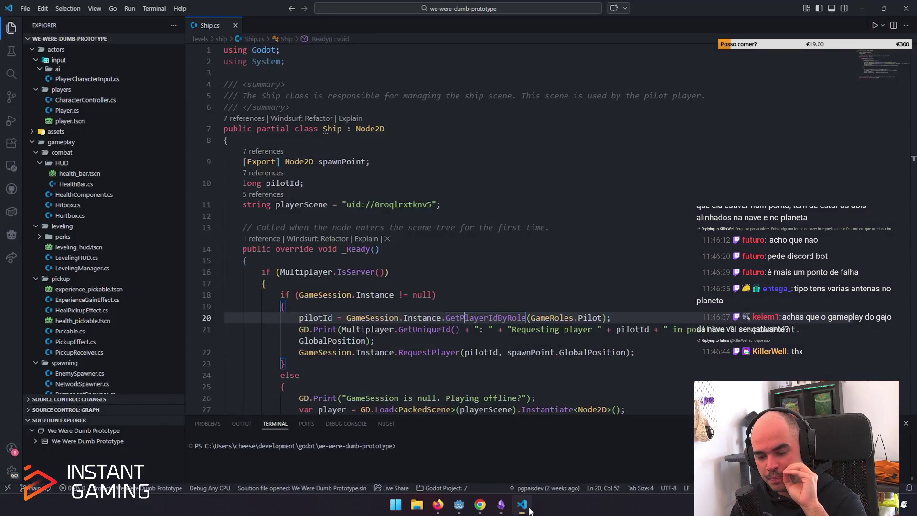
{"action": "mouse_move", "coordinate": [579, 318]}
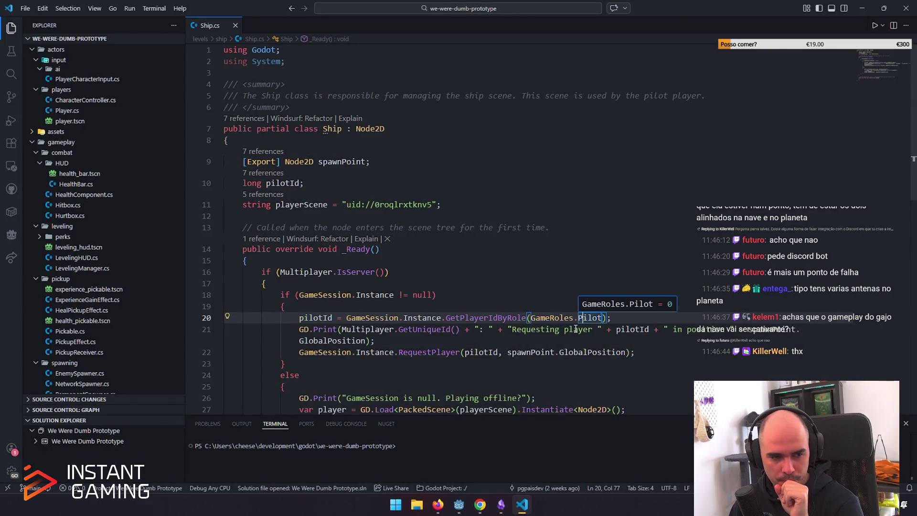
{"action": "left_click", "coordinate": [674, 351]}
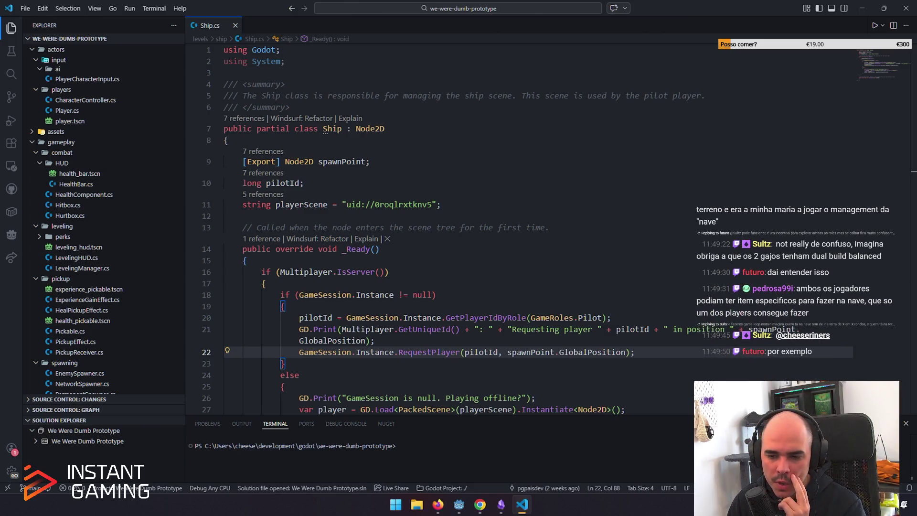
{"action": "left_click", "coordinate": [501, 505]}
Open HacknPlan's Gameplay Loop document and start a new paragraph below 'b. No. RIP'.
{"action": "left_click", "coordinate": [437, 504]}
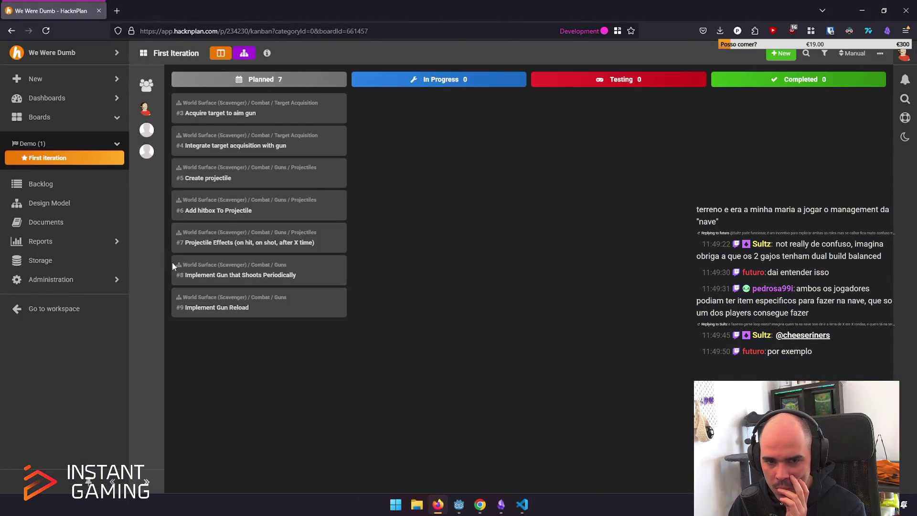
{"action": "left_click", "coordinate": [61, 217]}
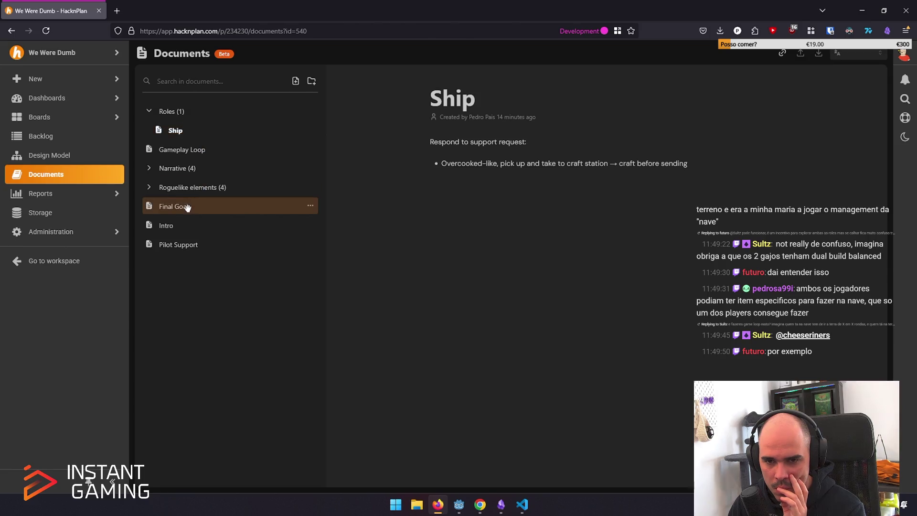
{"action": "left_click", "coordinate": [195, 151]}
{"action": "left_click", "coordinate": [526, 285]}
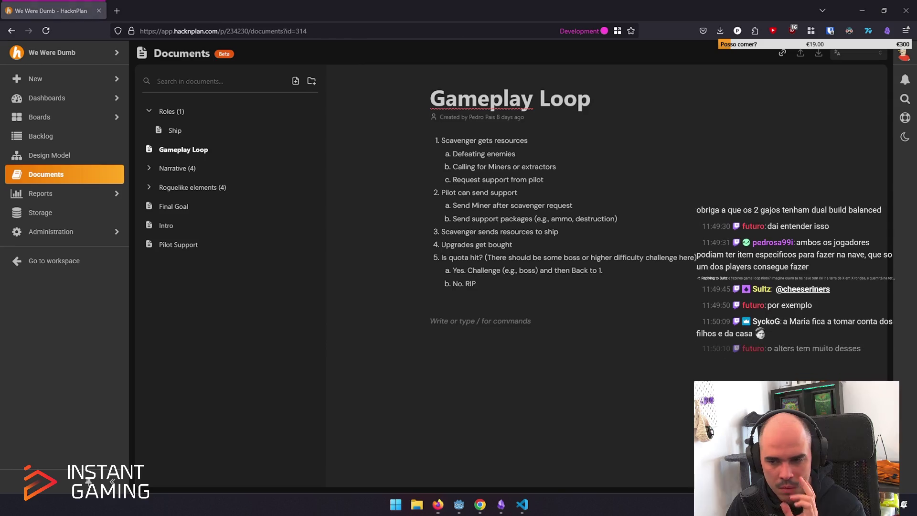
Type a viewer's comment about playing The Alters, one player on terrain, below the list.
{"action": "type", "text": "furtu"}
{"action": "key", "text": "BackSpace"}
{"action": "type", "text": "utu: no The Alters era eu a jogar no terreno e era a minha maria a jogar o mane"}
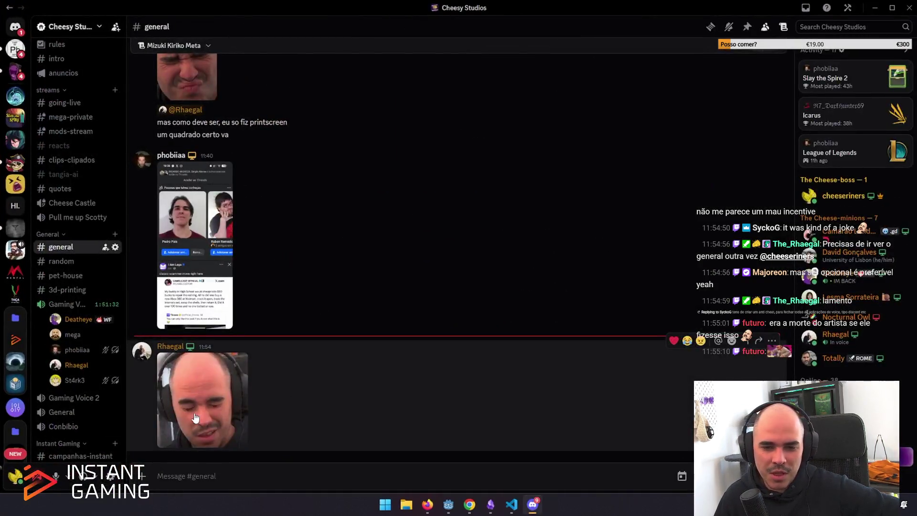
View and close the photo posted in #general, then move Discord to the other monitor.
{"action": "left_click", "coordinate": [194, 414]}
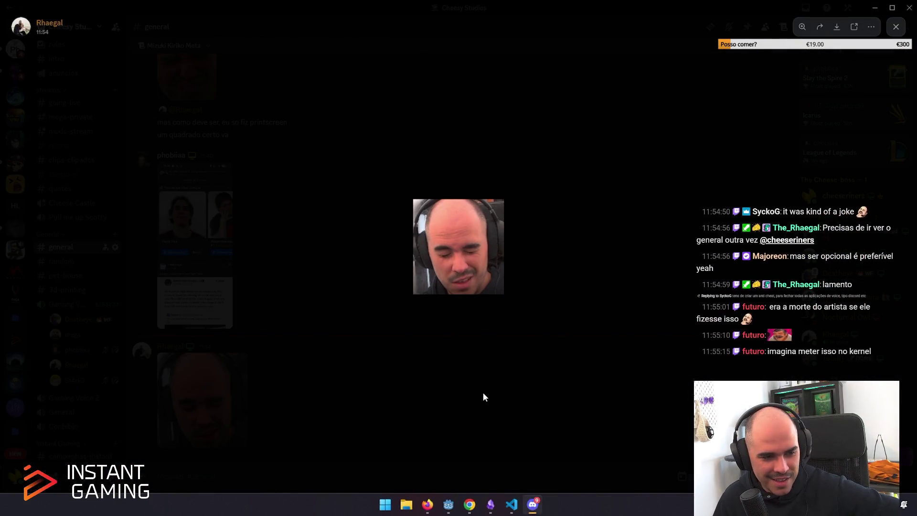
{"action": "left_click", "coordinate": [485, 398]}
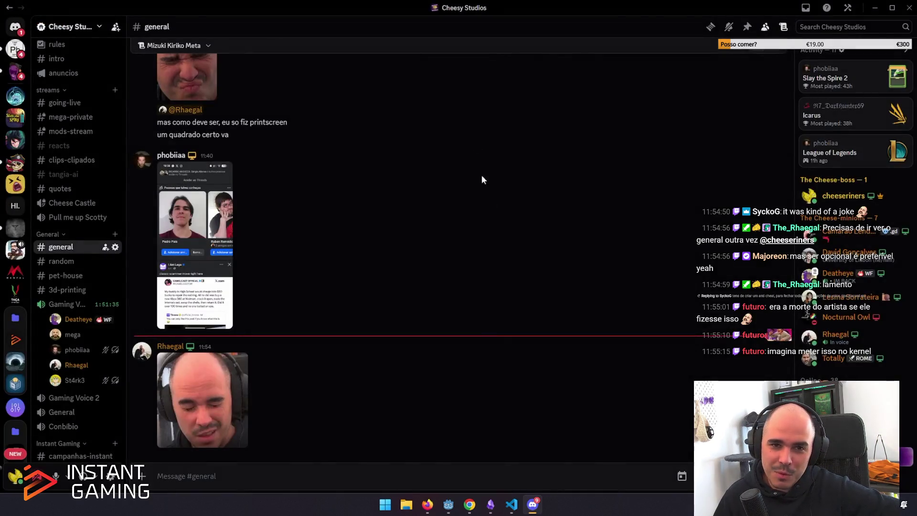
{"action": "left_click_drag", "start_coordinate": [410, 5], "coordinate": [410, 0]}
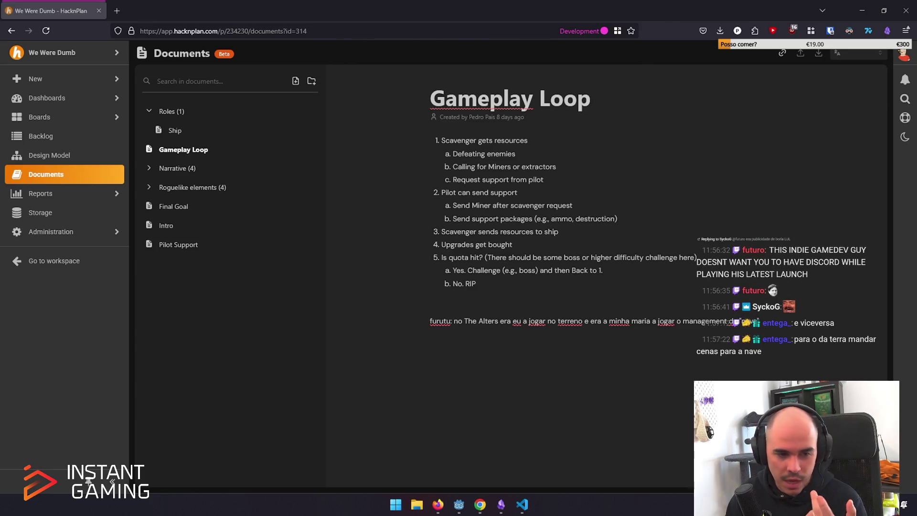
{"action": "left_click", "coordinate": [459, 504]}
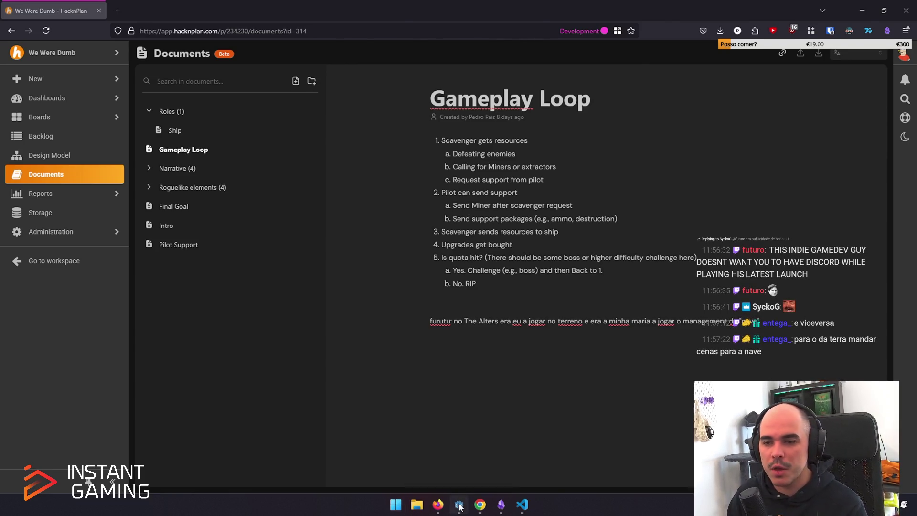
Switch to the Miscommunication Roguelike project via the project list and run it with F5.
{"action": "left_click", "coordinate": [24, 24]}
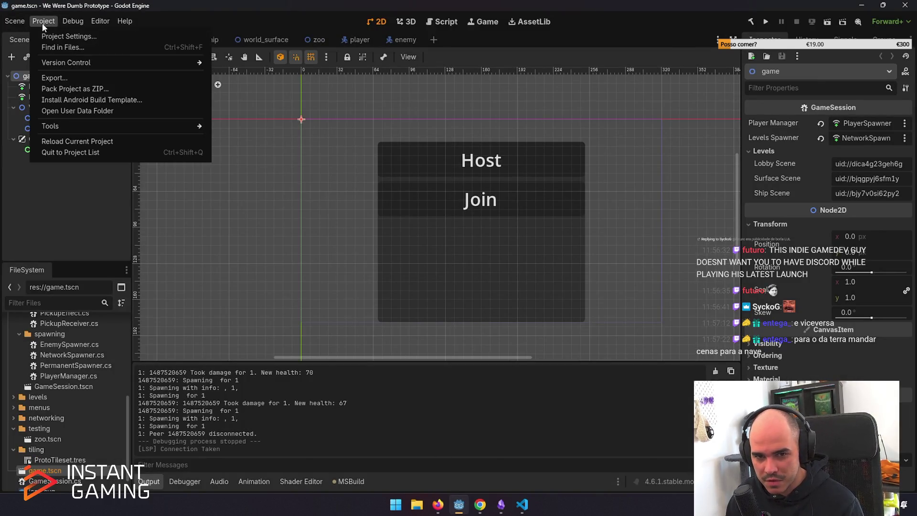
{"action": "left_click", "coordinate": [66, 145]}
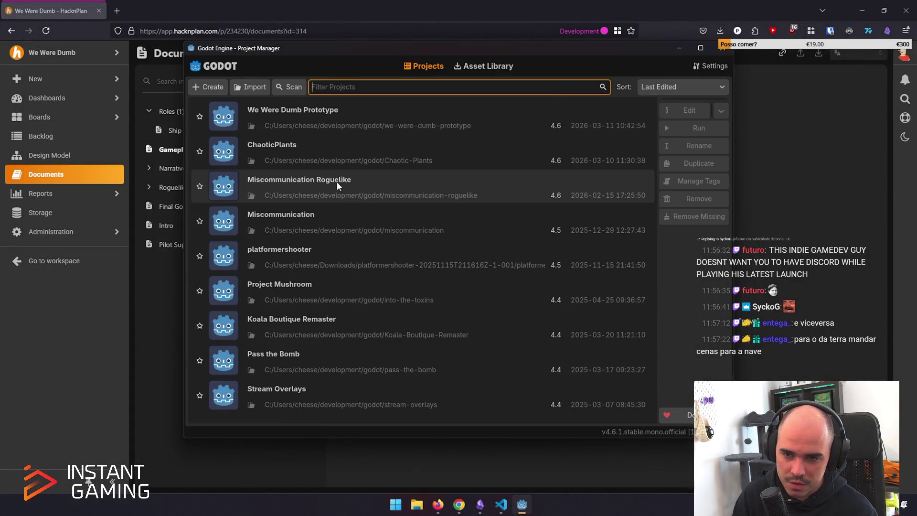
{"action": "double_click", "coordinate": [341, 181]}
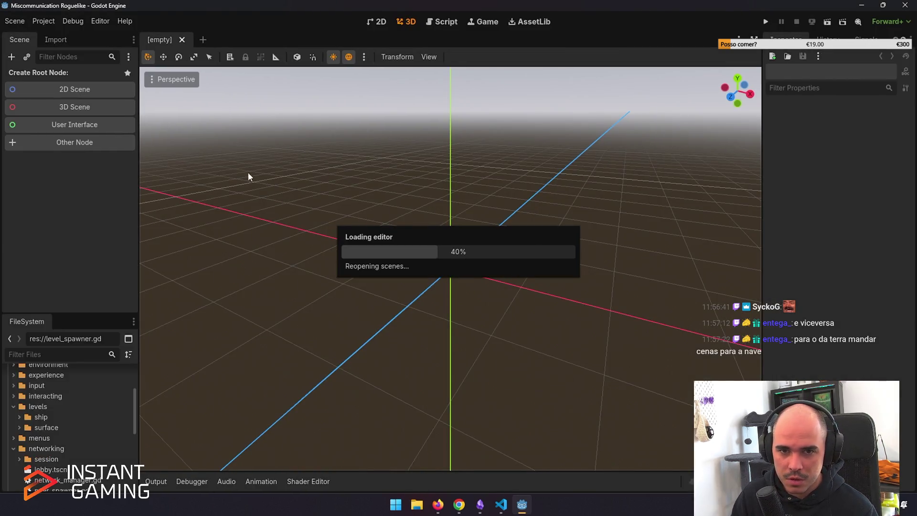
{"action": "key", "text": "F5"}
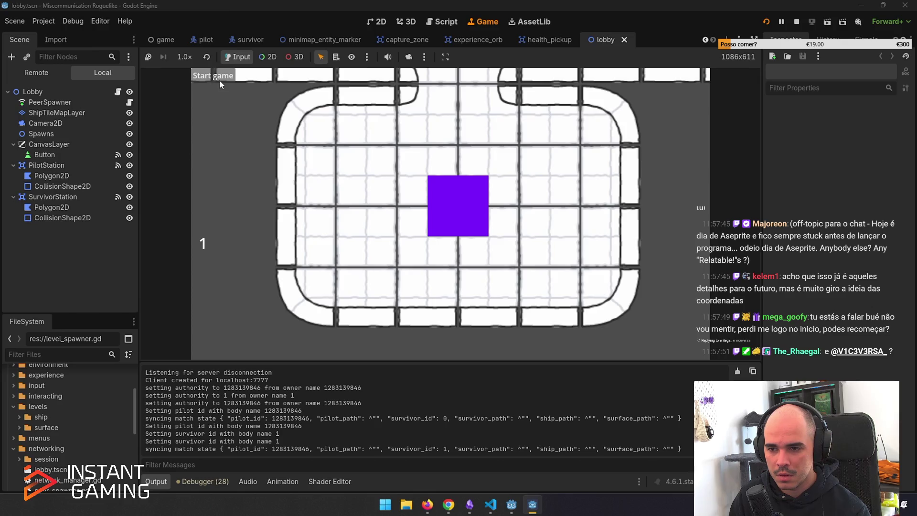
Start the game from the lobby and walk around until the debugger breaks at minimap.gd:77.
{"action": "left_click", "coordinate": [219, 80]}
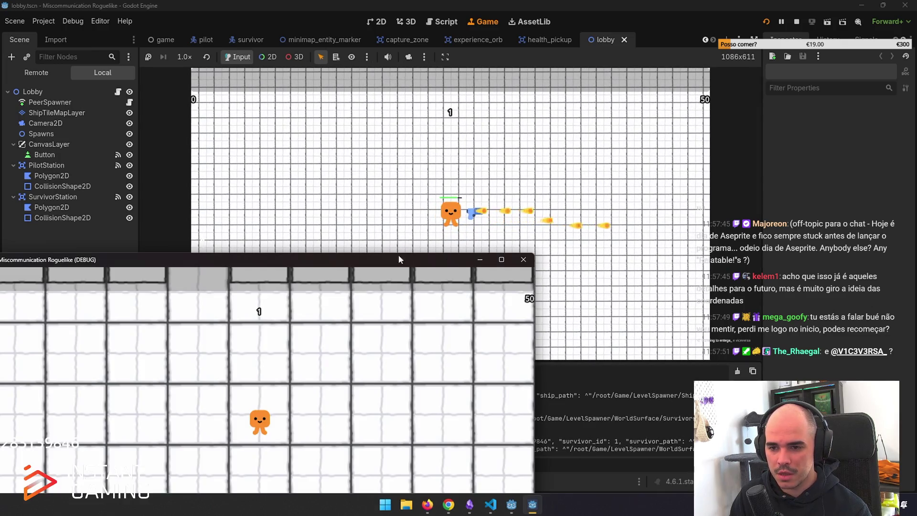
{"action": "mouse_move", "coordinate": [393, 264]}
{"action": "left_mouse_down"}
{"action": "mouse_move", "coordinate": [620, 226]}
{"action": "mouse_move", "coordinate": [612, 199]}
{"action": "left_mouse_up"}
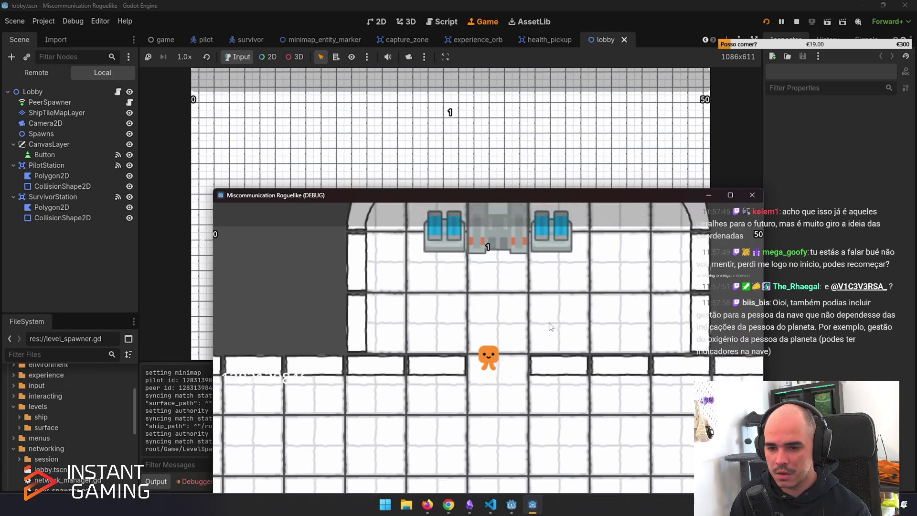
{"action": "key", "text": "w"}
{"action": "key", "text": "e"}
{"action": "mouse_move", "coordinate": [551, 198]}
{"action": "left_mouse_down"}
{"action": "mouse_move", "coordinate": [731, 240]}
{"action": "mouse_move", "coordinate": [777, 199]}
{"action": "mouse_move", "coordinate": [916, 210]}
{"action": "left_mouse_up"}
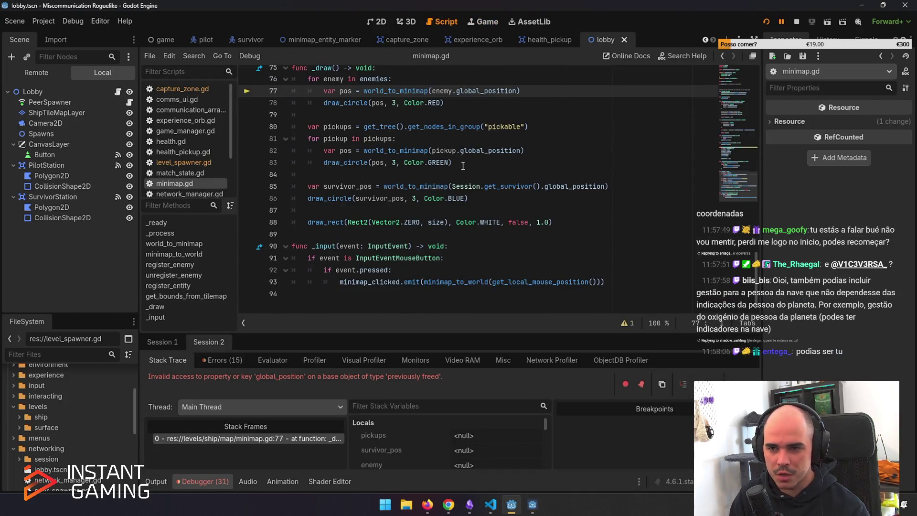
Inspect minimap.gd's _draw code for tilemap bounds, enemies and pickups, then stop the game.
{"action": "scroll", "coordinate": [420, 157], "scroll_direction": "up", "scroll_amount": 2}
{"action": "mouse_move", "coordinate": [291, 115]}
{"action": "left_mouse_down"}
{"action": "mouse_move", "coordinate": [420, 140]}
{"action": "mouse_move", "coordinate": [483, 271]}
{"action": "left_mouse_up"}
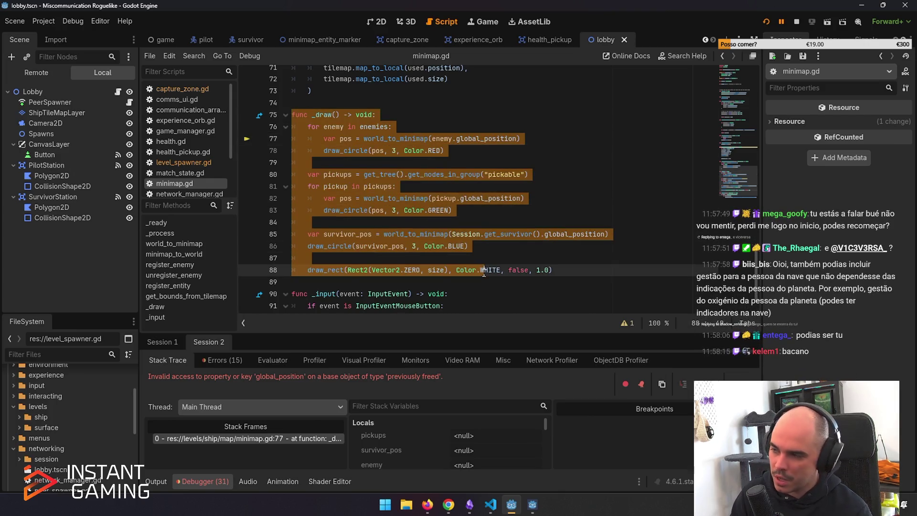
{"action": "left_click", "coordinate": [499, 213]}
{"action": "scroll", "coordinate": [496, 213], "scroll_direction": "up", "scroll_amount": 3}
{"action": "left_click", "coordinate": [470, 234]}
{"action": "left_click_drag", "start_coordinate": [469, 234], "coordinate": [334, 102]}
{"action": "left_click", "coordinate": [476, 186]}
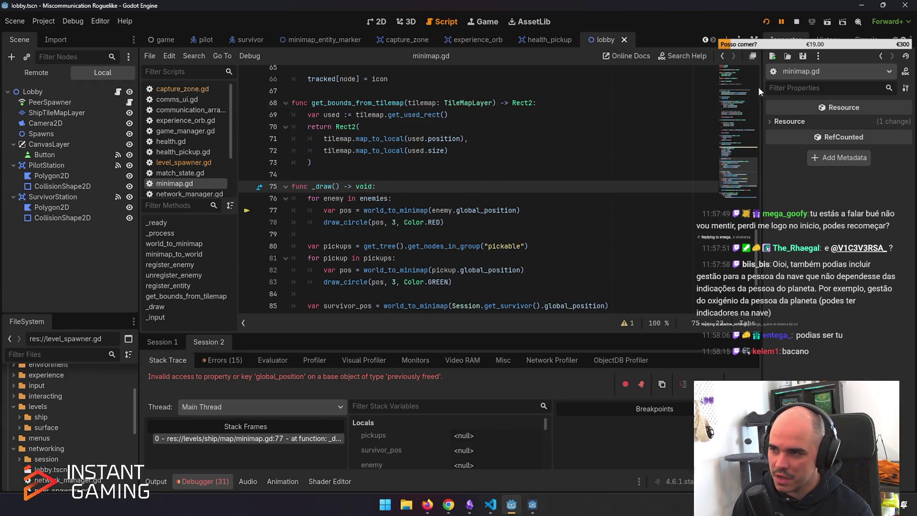
{"action": "left_click", "coordinate": [795, 21]}
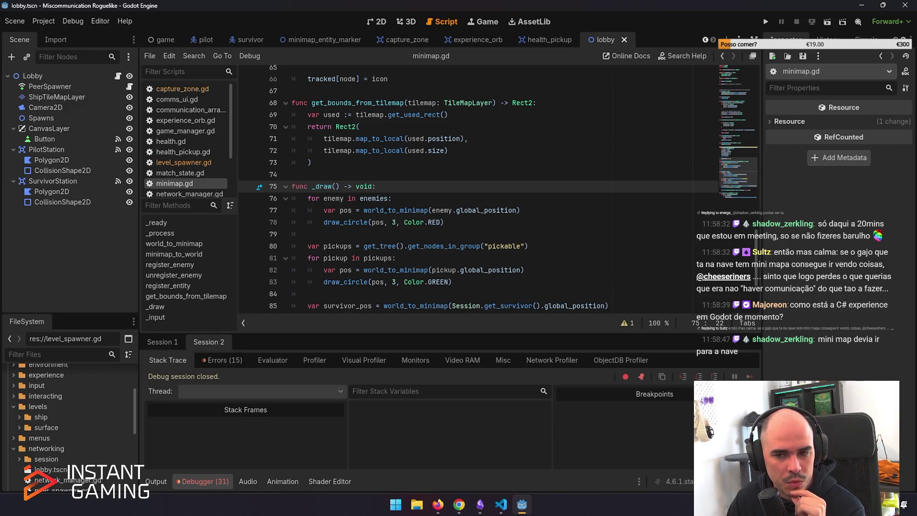
Back in Ship.cs, read the Multiplayer documentation on line 21's pilot player request.
{"action": "left_click", "coordinate": [500, 504]}
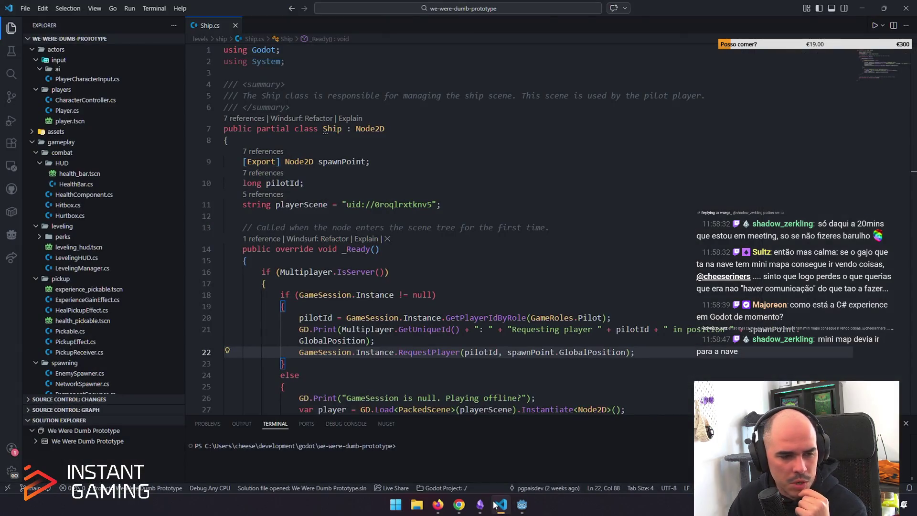
{"action": "left_click", "coordinate": [416, 338]}
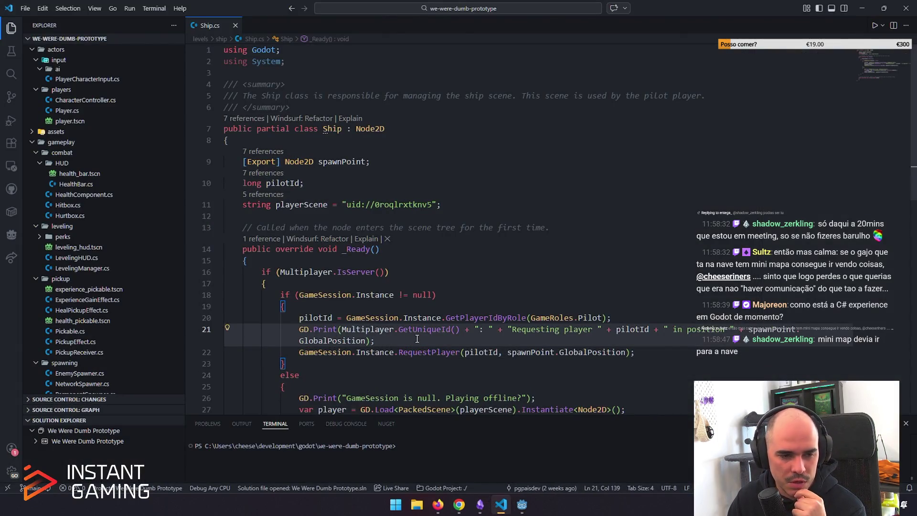
{"action": "mouse_move", "coordinate": [386, 334]}
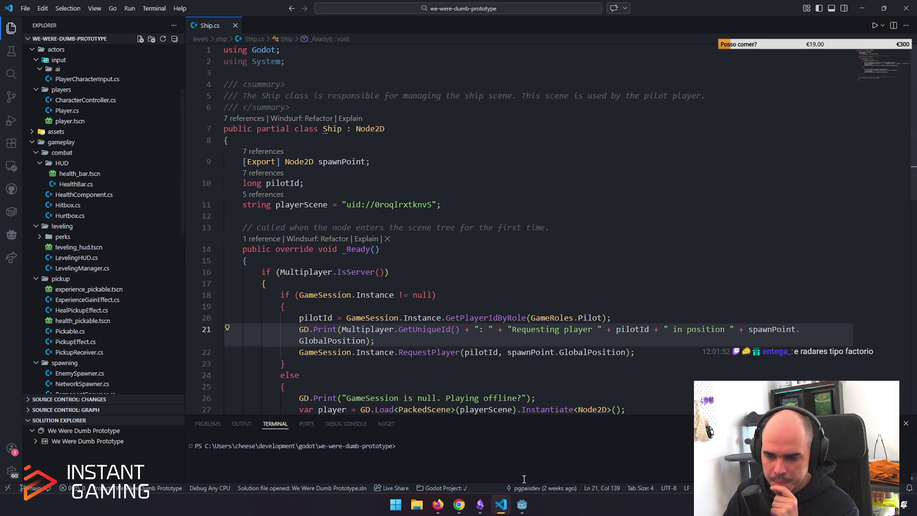
Leave the Miscommunication Roguelike editor for the Project Manager and open We Were Dumb Prototype.
{"action": "left_click", "coordinate": [522, 504]}
{"action": "left_click", "coordinate": [44, 21]}
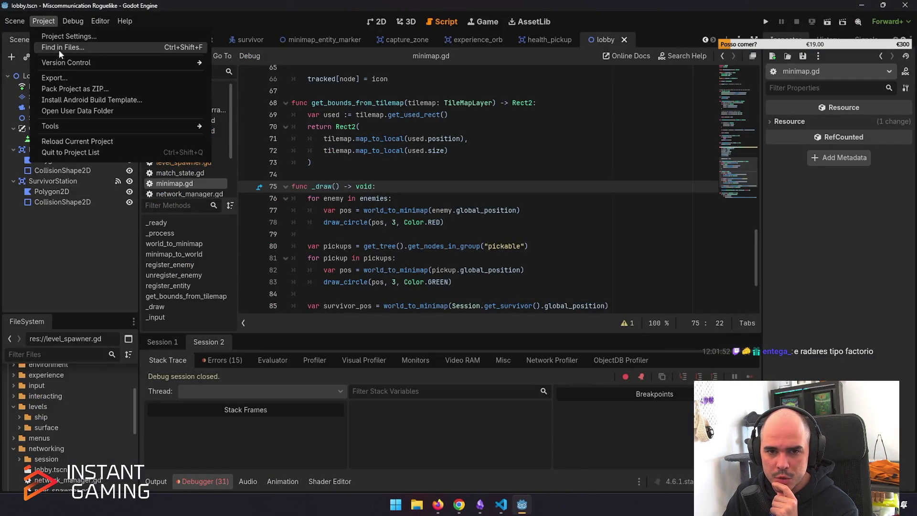
{"action": "key", "text": "Escape"}
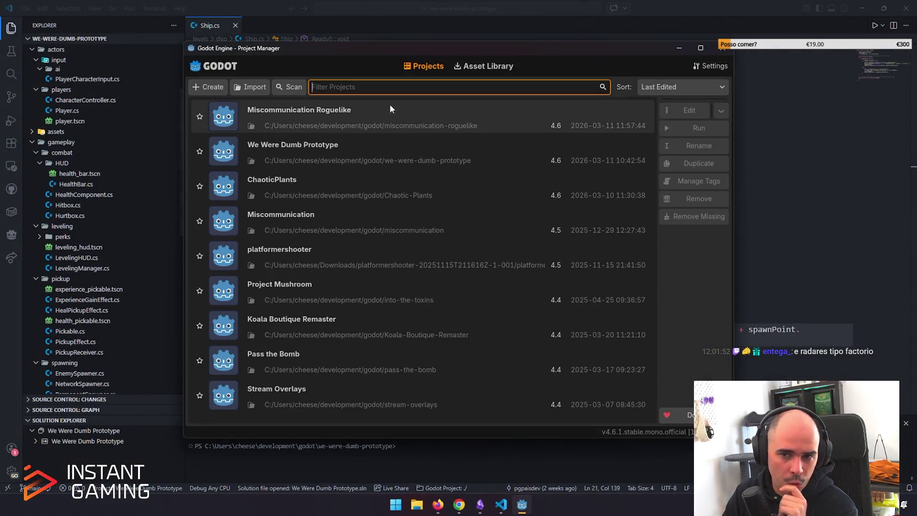
{"action": "double_click", "coordinate": [400, 145]}
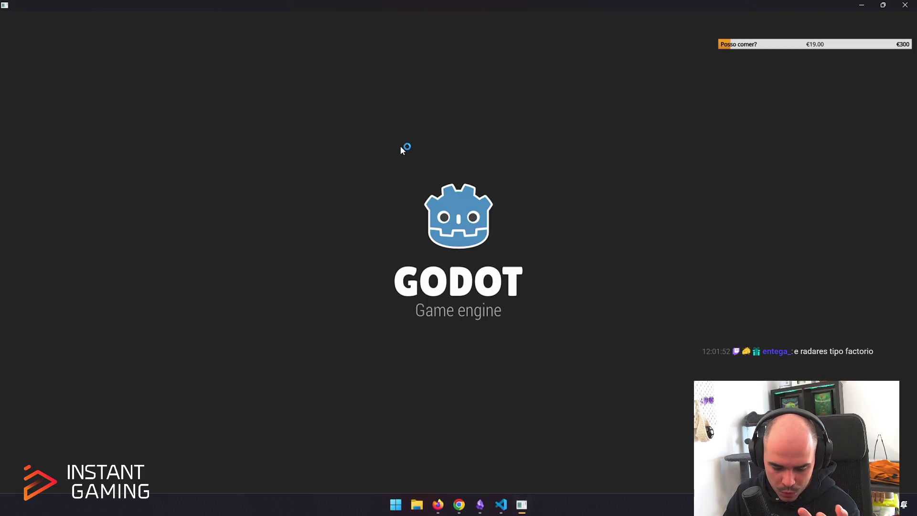
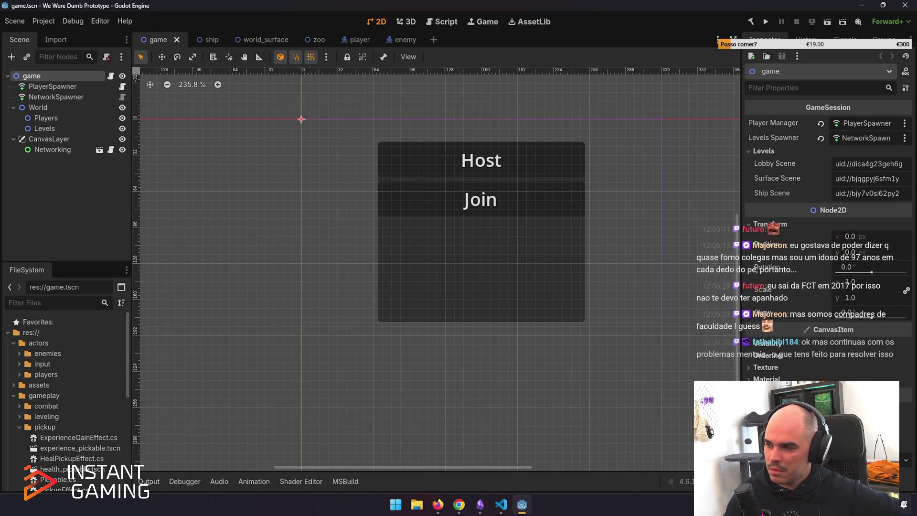
Open the Windows notifications and calendar panel from the taskbar clock.
{"action": "left_click", "coordinate": [904, 504]}
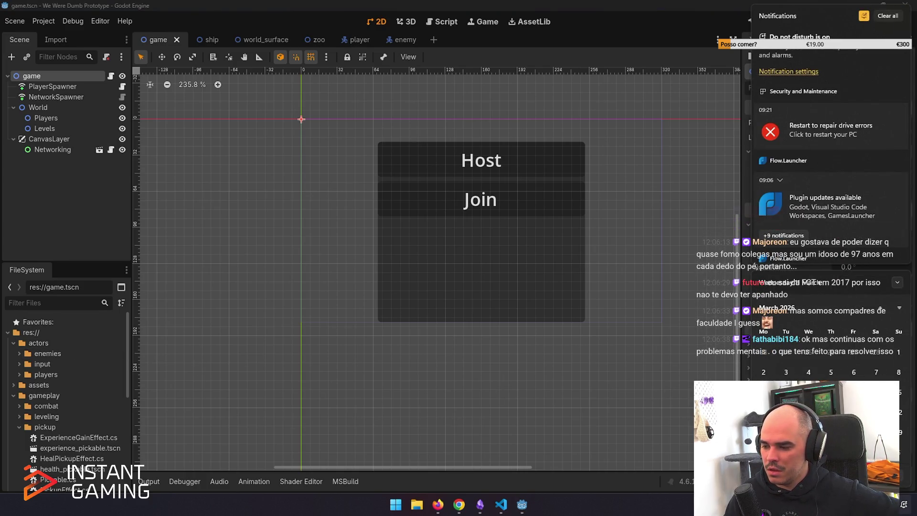
Dismiss the Windows notifications panel to reveal the Godot Host/Join menu scene.
{"action": "key", "text": "Escape"}
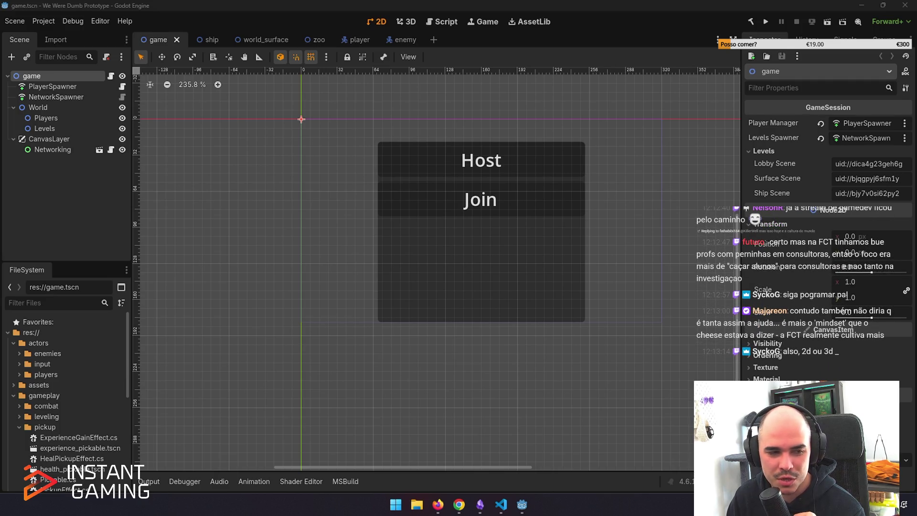
{"action": "left_click", "coordinate": [290, 344]}
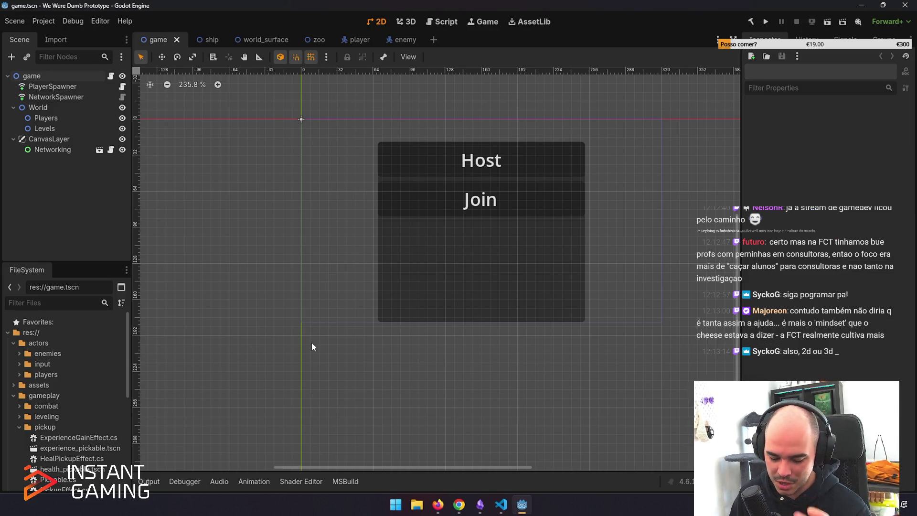